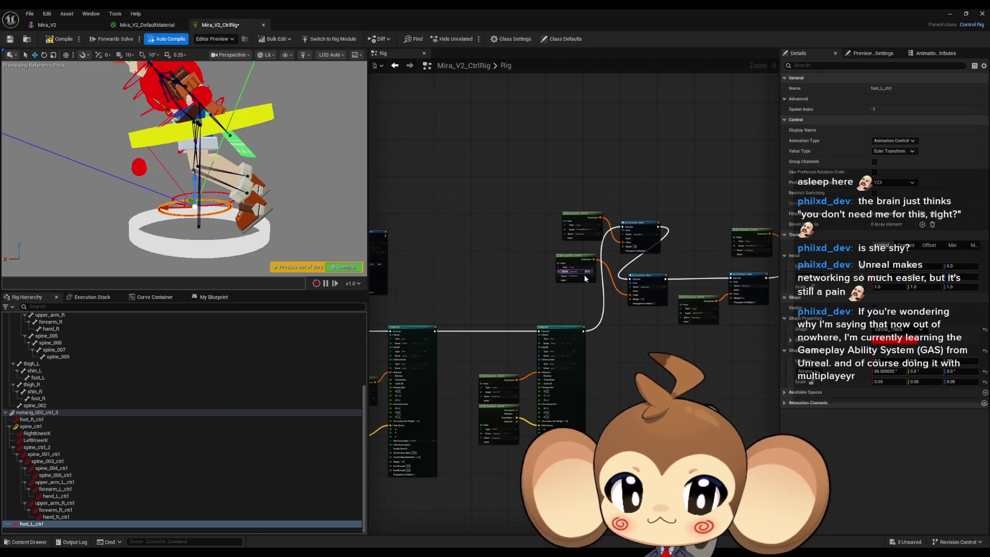
- Undo both left foot control moves so Mira stands at rest, then recompile the rig
left_click_drag(467, 304, 598, 298)
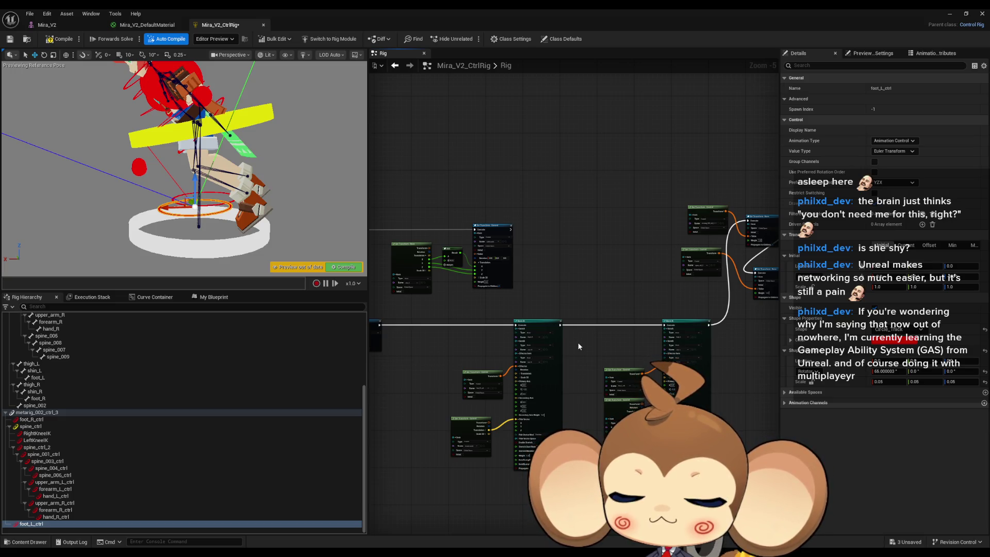
key("ctrl+z")
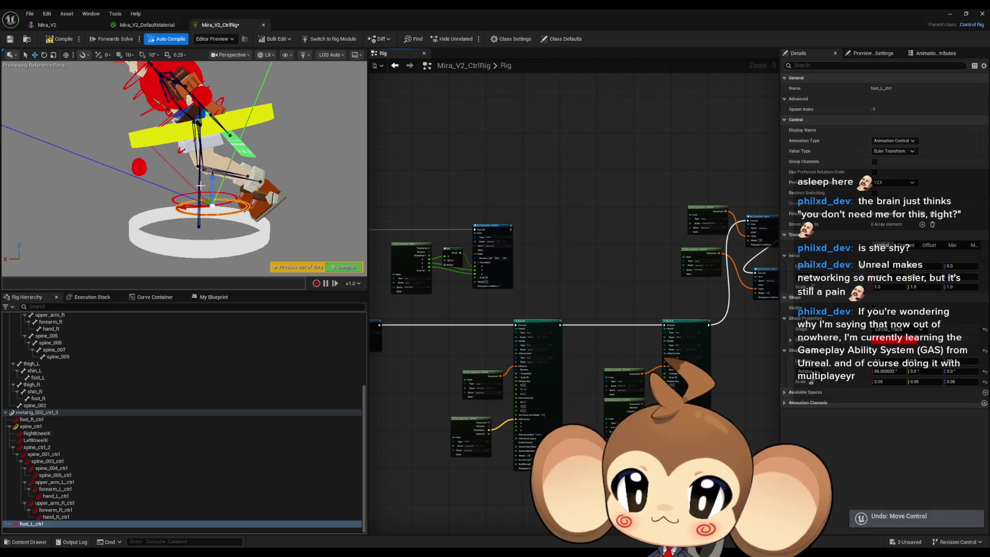
key("ctrl+z")
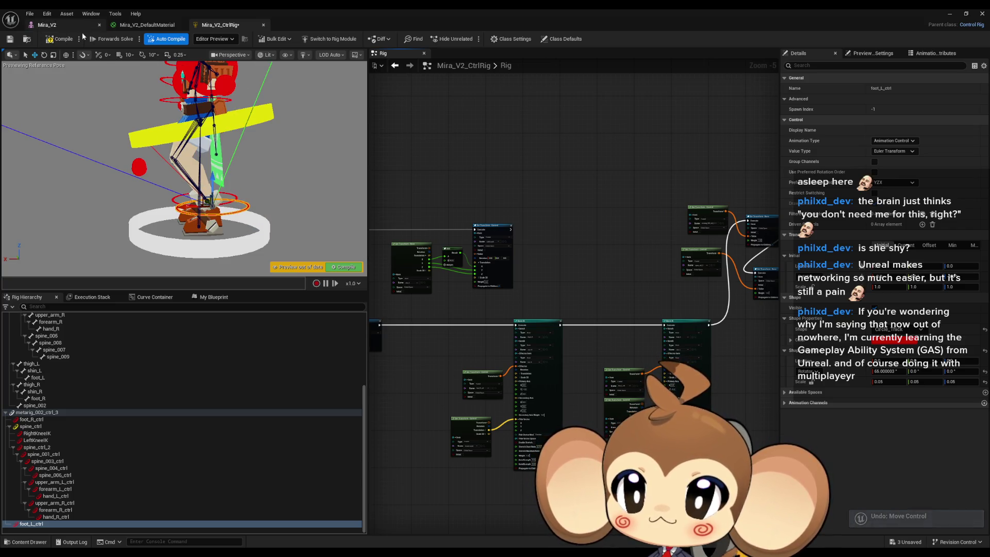
left_click(64, 39)
- Recompile, frame spine_ctrl, and set its Shape Scale Z to 0.1
left_click(30, 426)
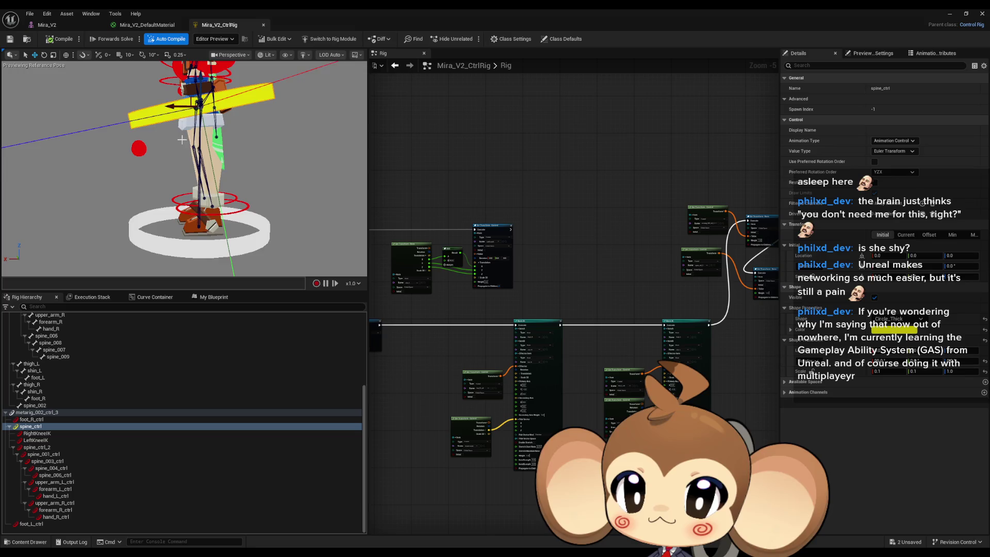
key("f")
left_click_drag(330, 182, 345, 182)
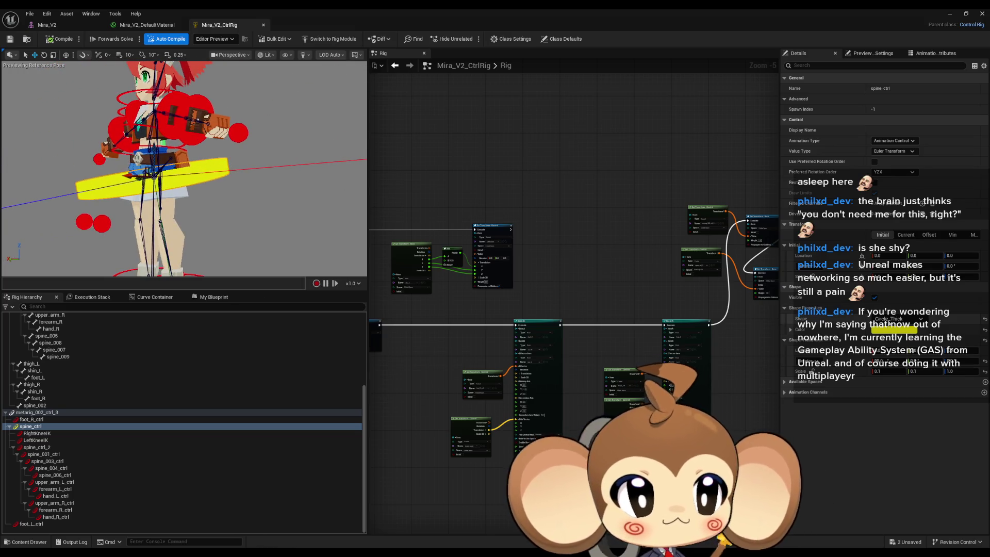
left_click_drag(260, 209, 247, 206)
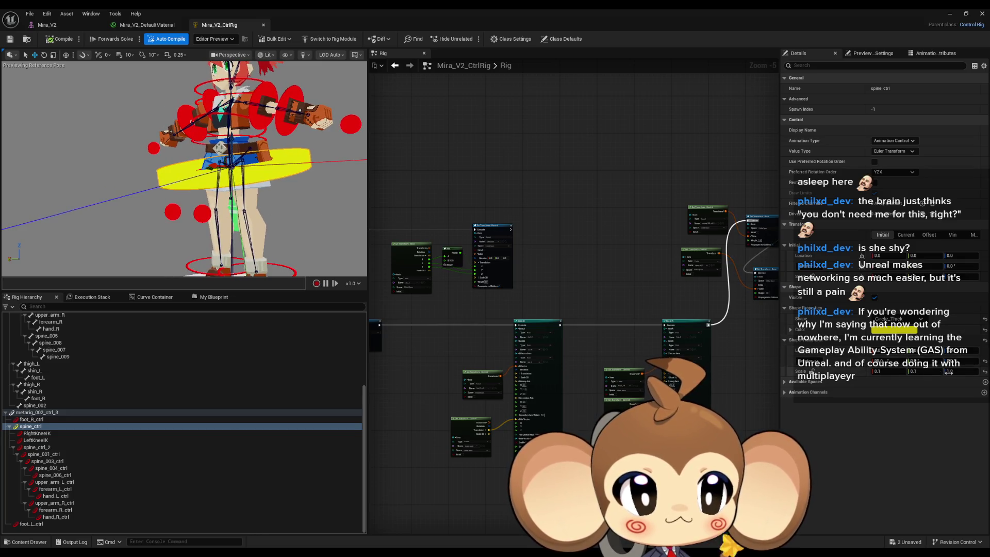
type(".1")
key("Return")
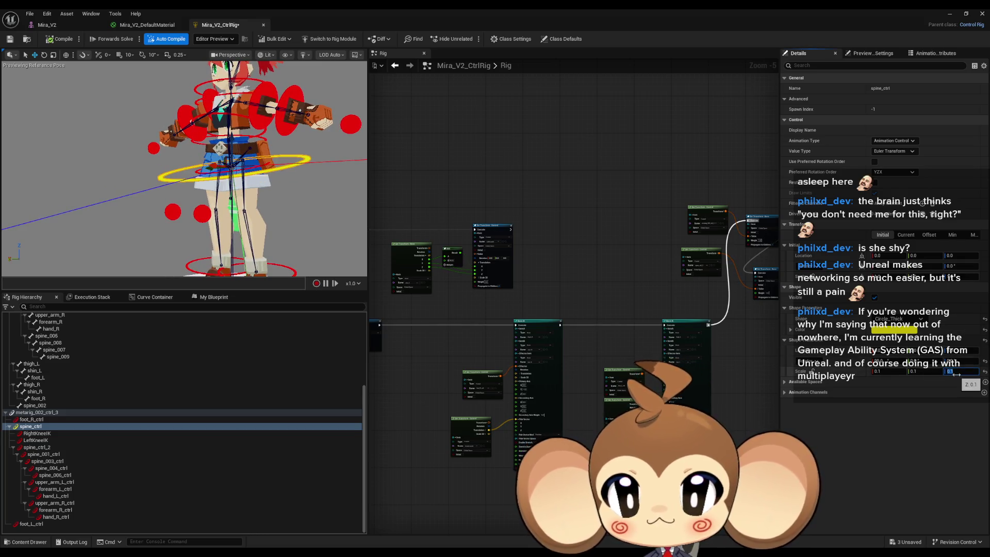
- Twist and tilt the upper body with the flattened spine_ctrl to test it
left_click_drag(206, 180, 232, 168)
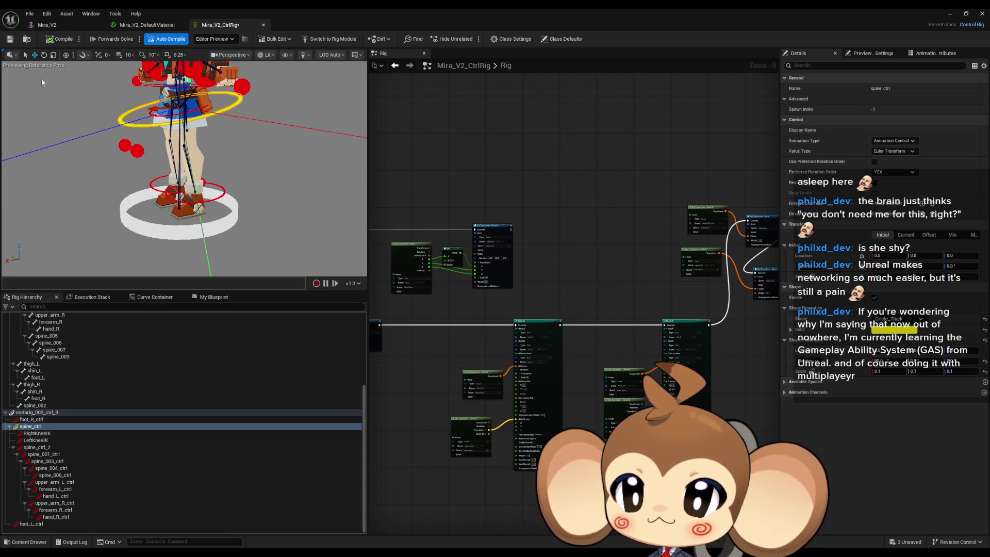
left_click_drag(155, 122, 155, 122)
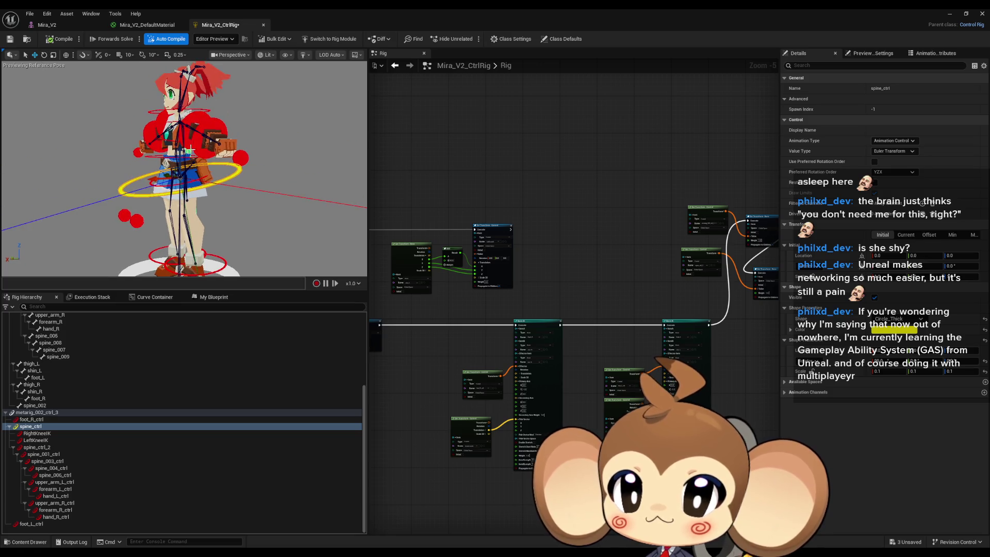
right_click(199, 161)
left_click_drag(199, 161, 196, 170)
left_click(132, 154)
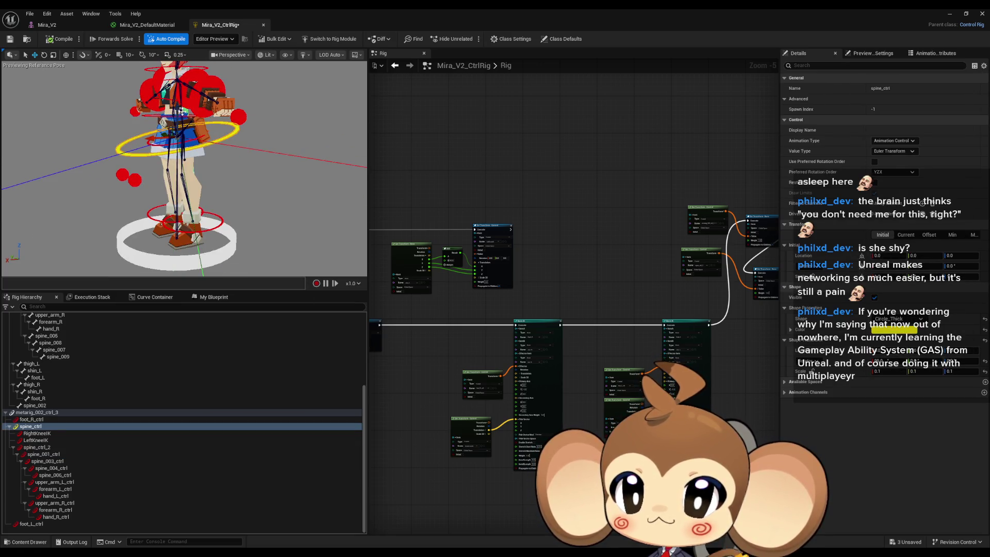
left_click_drag(177, 111, 175, 120)
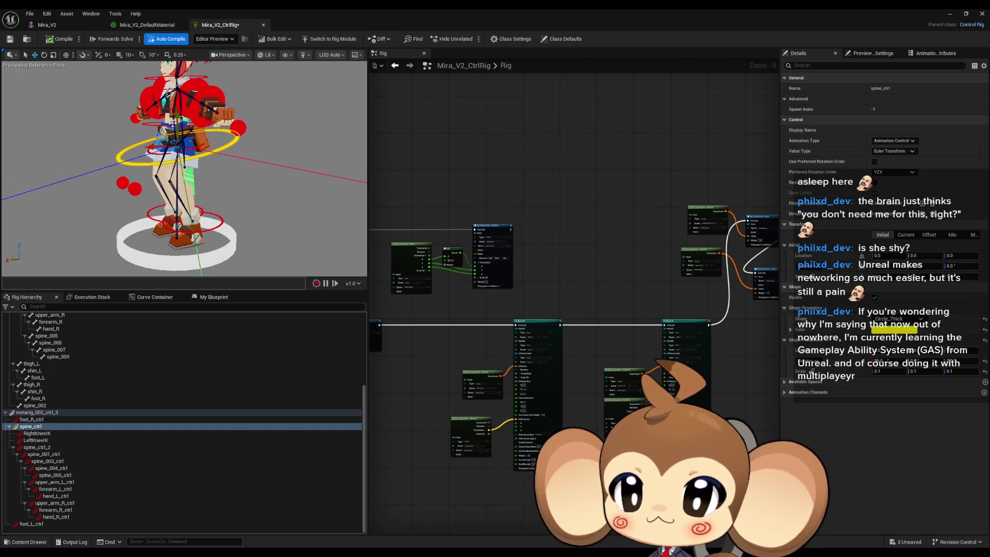
left_click(36, 448)
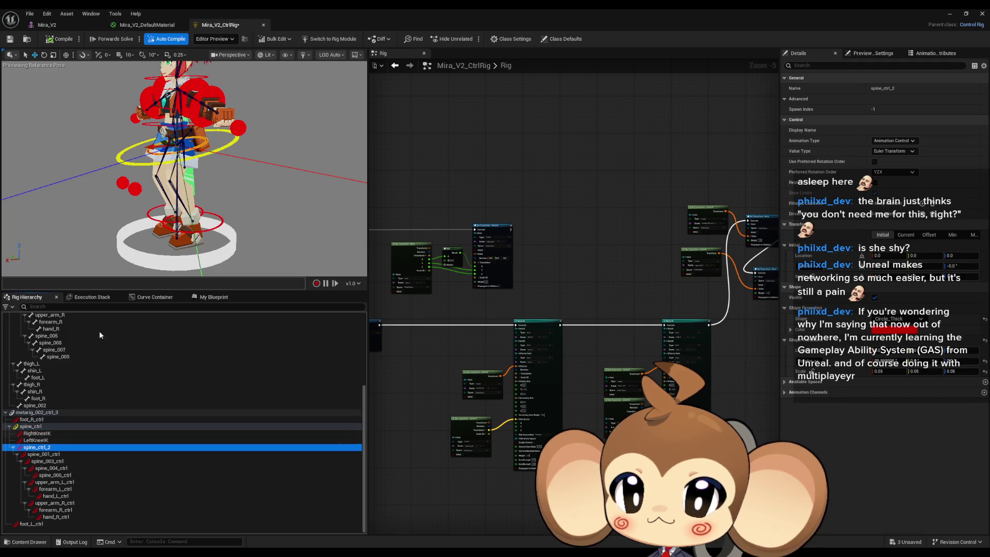
mouse_move(176, 120)
left_mouse_down()
mouse_move(188, 101)
mouse_move(188, 127)
left_mouse_up()
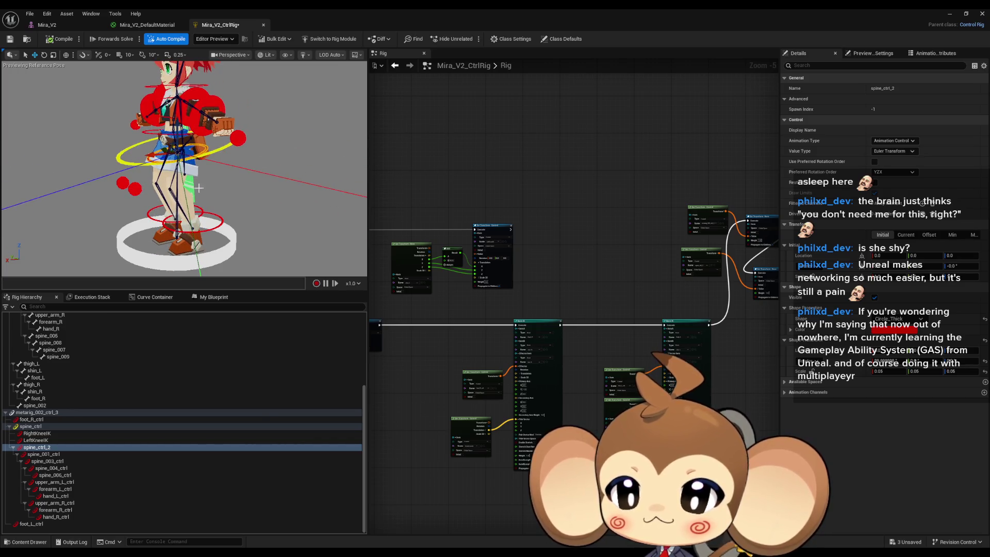
key("ctrl+z")
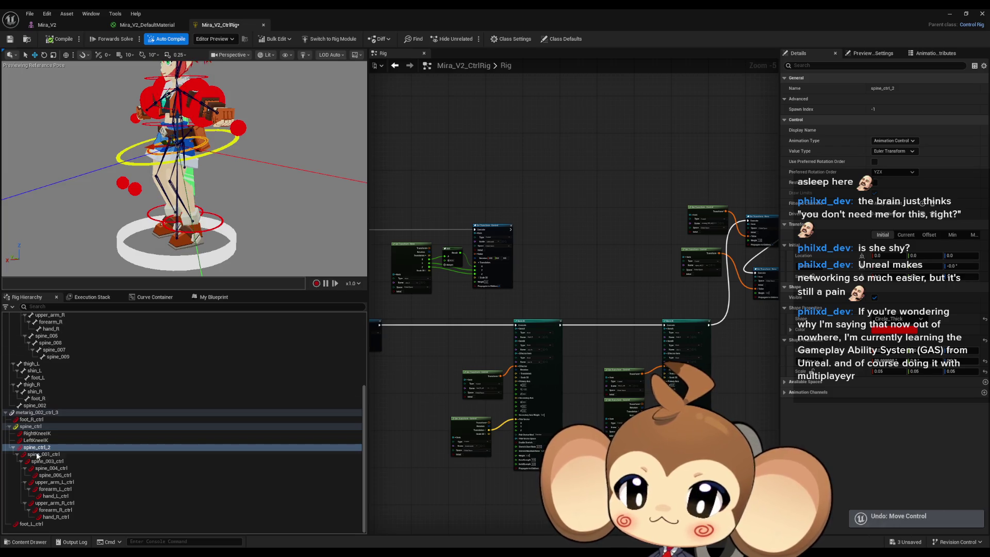
left_click(36, 433)
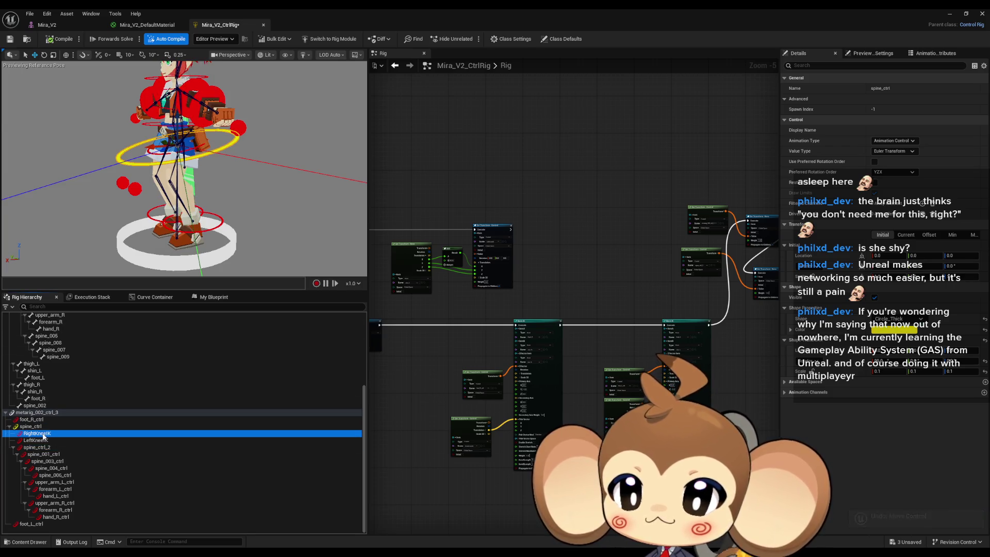
left_click(40, 440)
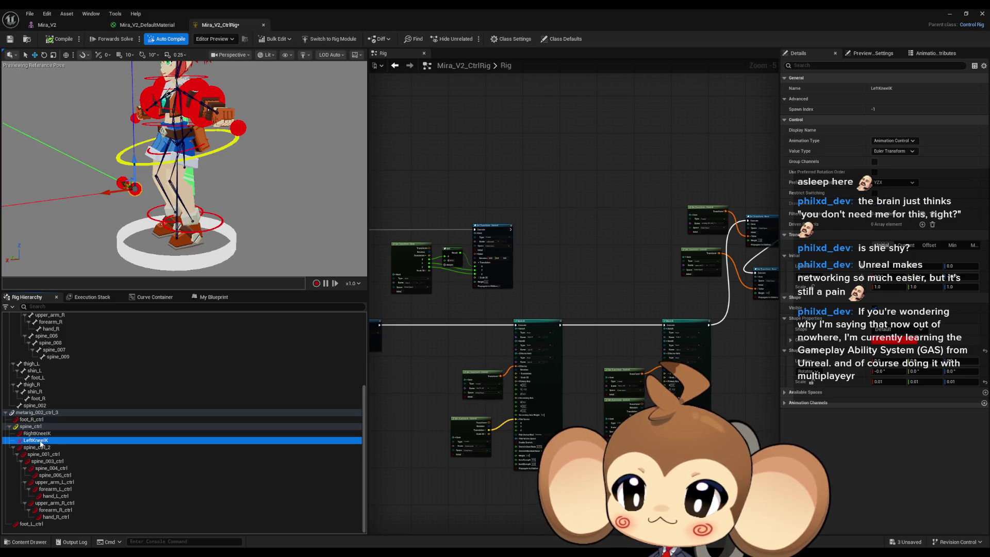
left_click(40, 448)
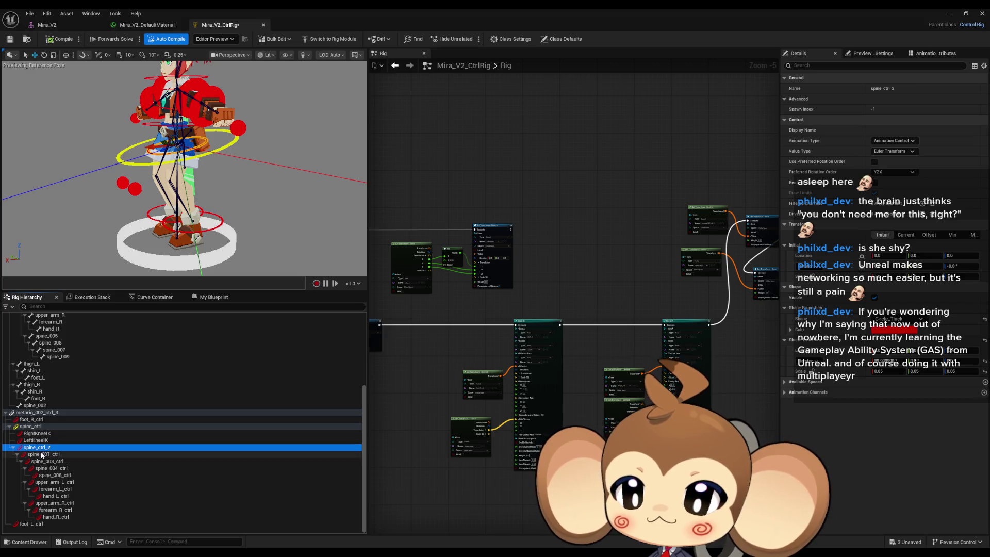
left_click(41, 455)
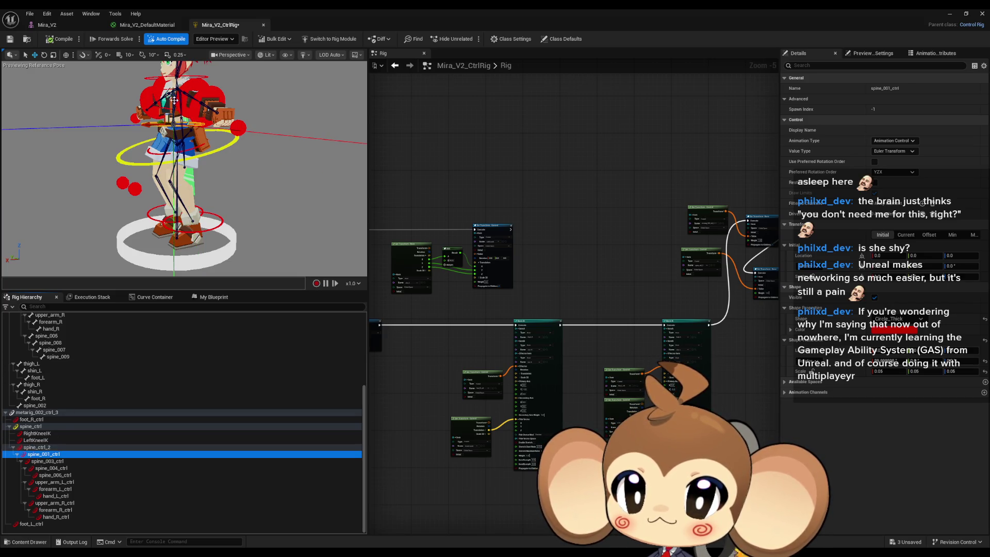
mouse_move(174, 100)
left_mouse_down()
mouse_move(155, 102)
mouse_move(168, 122)
left_mouse_up()
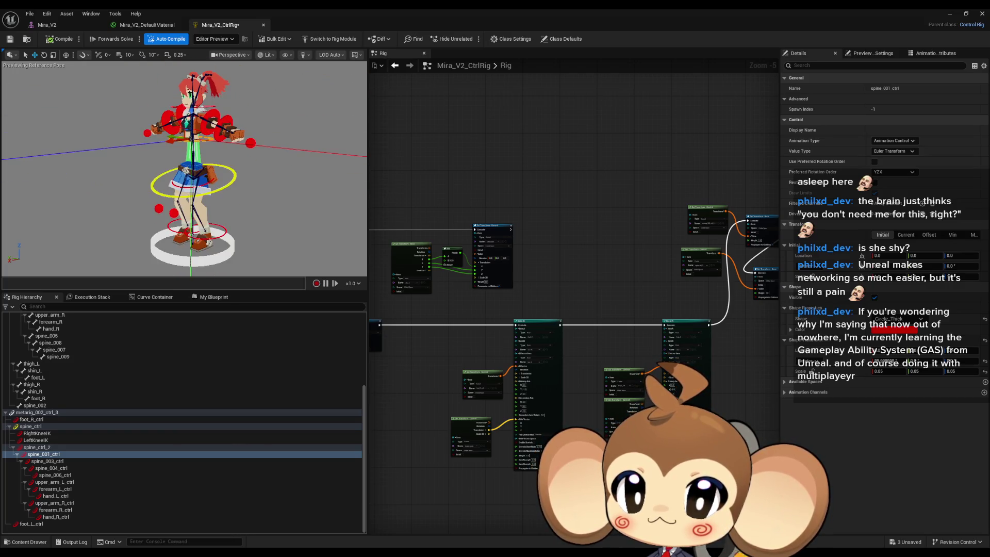
- Raise foot_R_ctrl above the head and save Mira_V2_CtrlRig
left_click(32, 420)
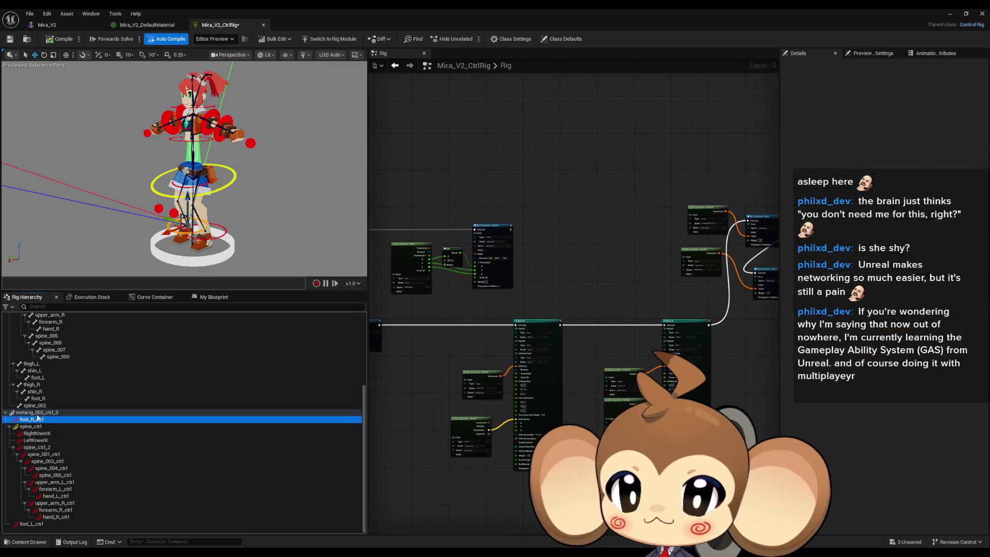
mouse_move(188, 195)
left_mouse_down()
mouse_move(188, 70)
mouse_move(175, 155)
mouse_move(170, 88)
left_mouse_up()
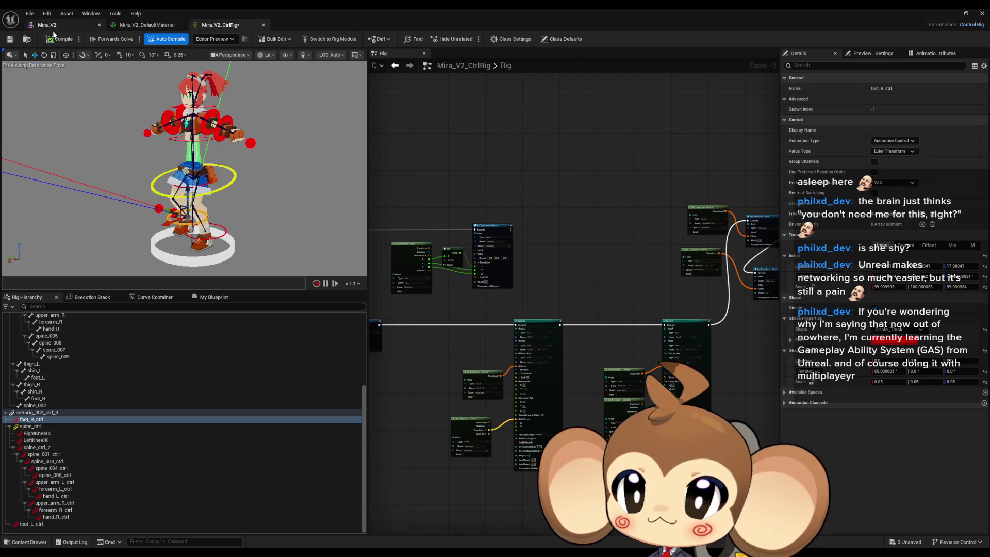
key("ctrl+s")
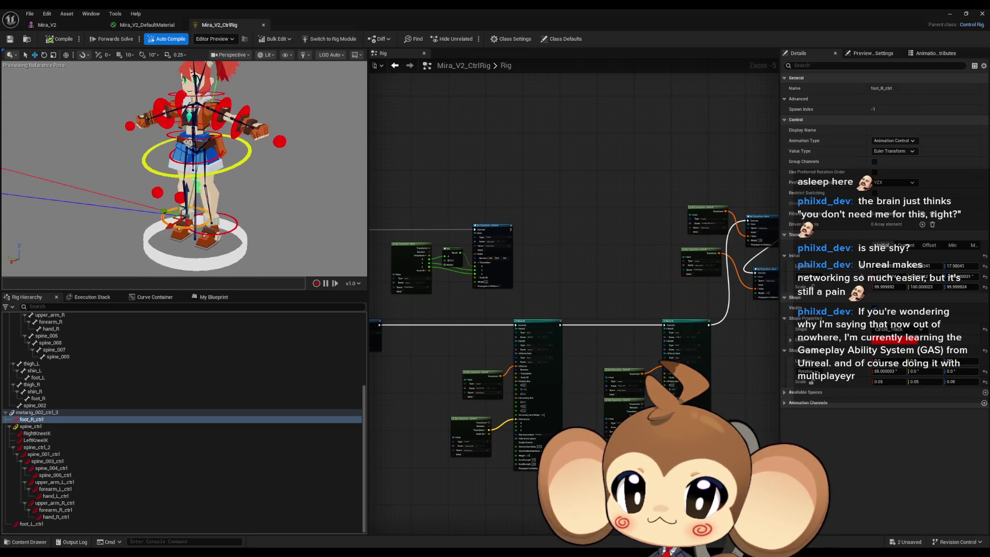
- Orbit to the character's side and select spine_ctrl
left_click_drag(232, 155, 129, 155)
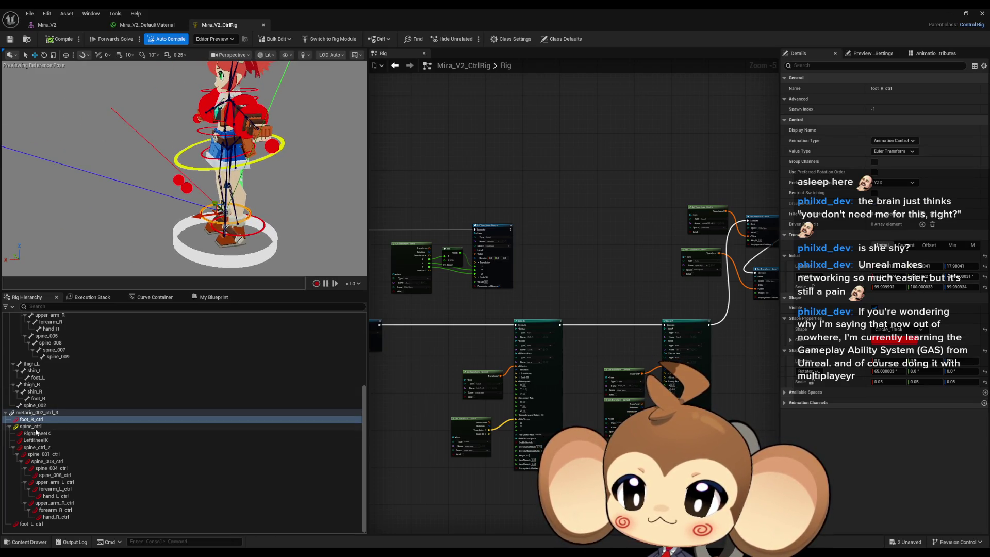
left_click(36, 427)
mouse_move(229, 159)
left_mouse_down()
mouse_move(276, 159)
mouse_move(226, 153)
left_mouse_up()
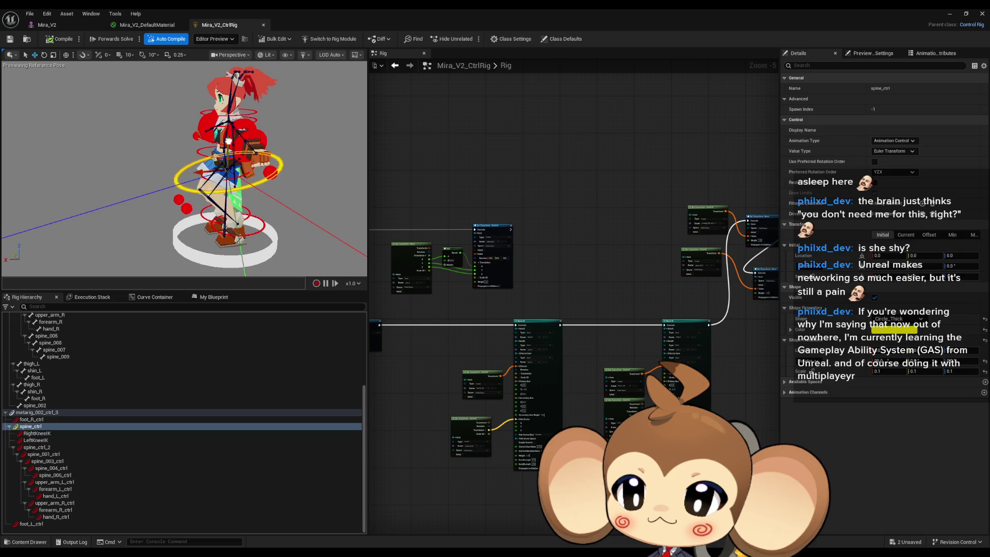
left_click(34, 448)
scroll(208, 195, "up", 5)
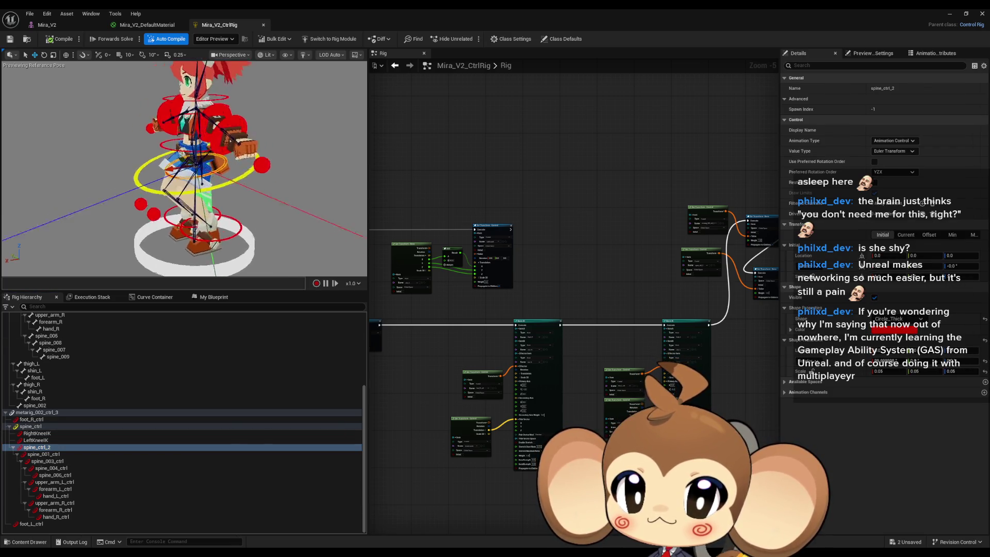
scroll(45, 366, "up", 10)
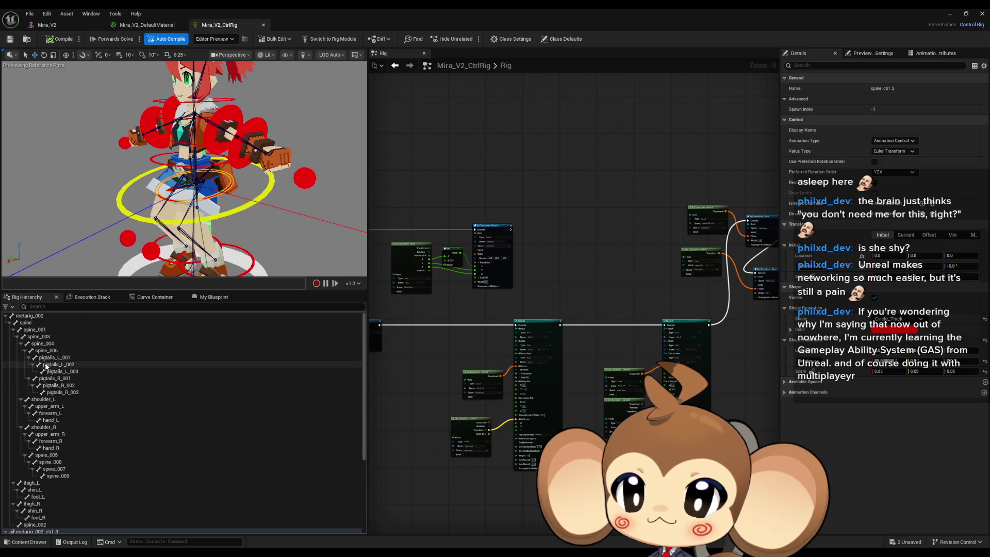
left_click(33, 324)
left_click(34, 330)
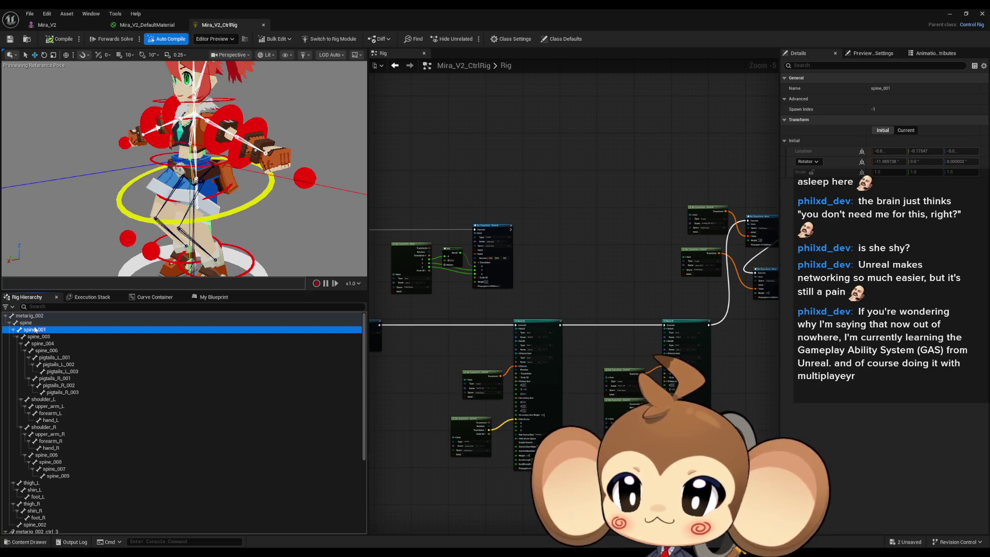
left_click(34, 324)
scroll(38, 433, "down", 5)
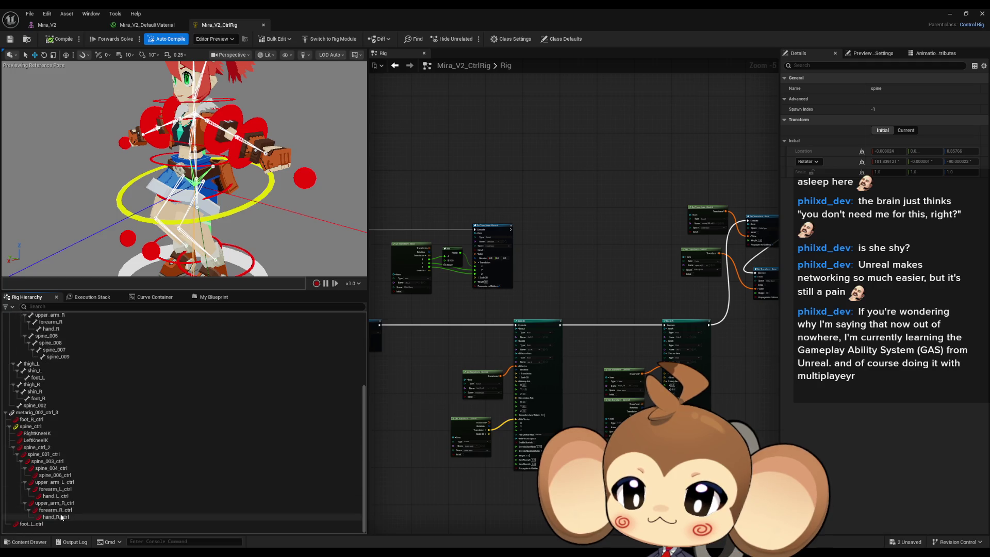
left_click(31, 426)
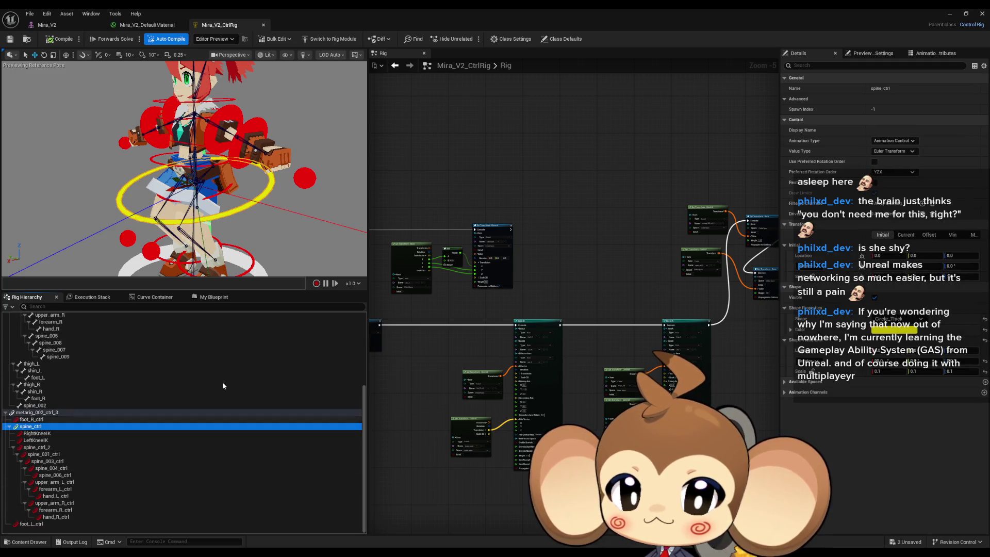
scroll(648, 277, "up", 6)
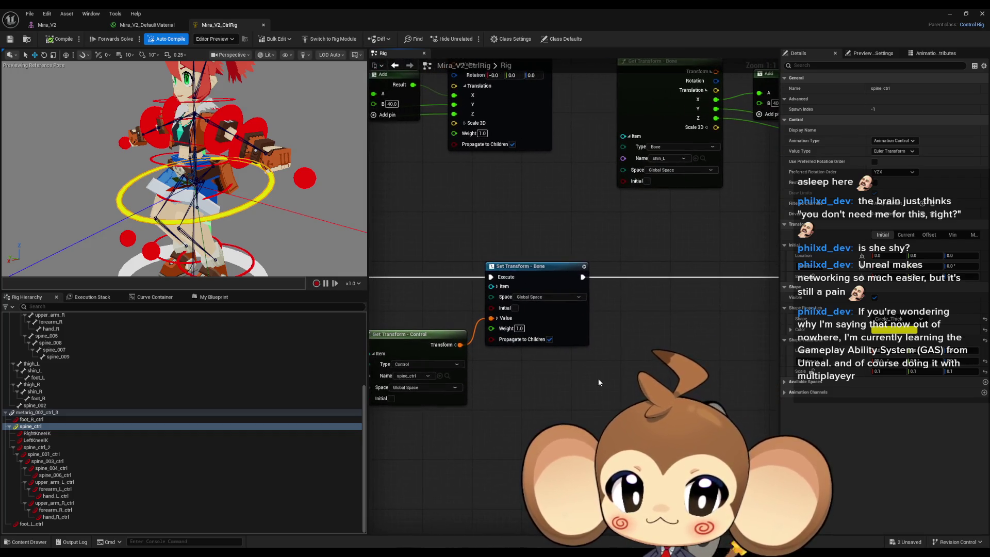
- Expand the Set Transform - Bone node's Item pin to show its type and name
scroll(559, 400, "down", 5)
scroll(585, 245, "up", 5)
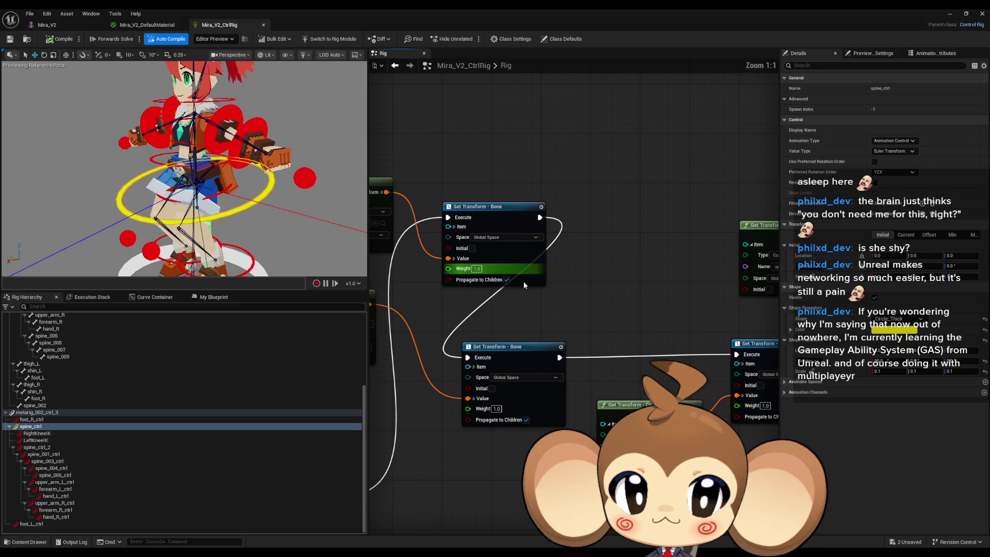
left_click_drag(524, 282, 623, 312)
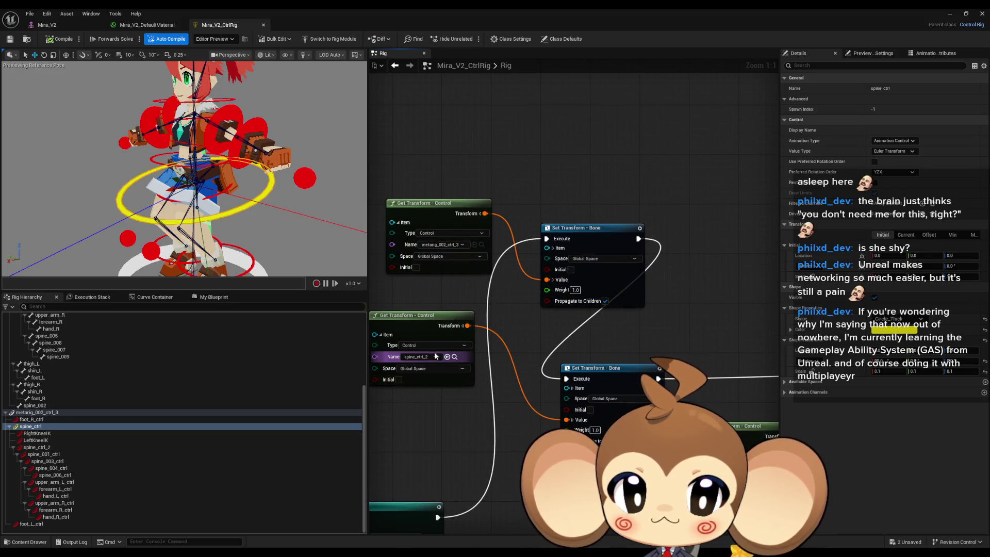
left_click(572, 387)
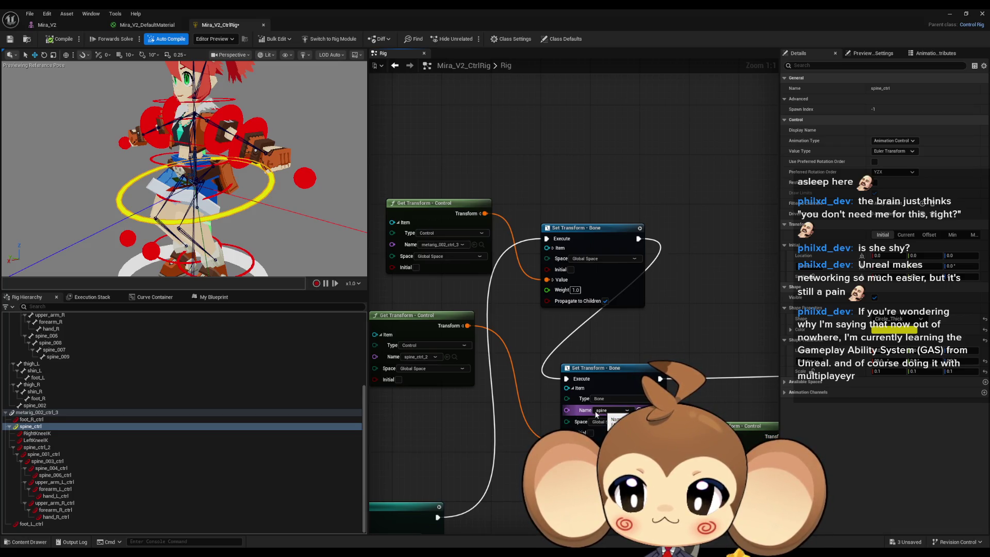
- Reparent spine_001_ctrl under spine_ctrl in the Rig Hierarchy
left_click(45, 456)
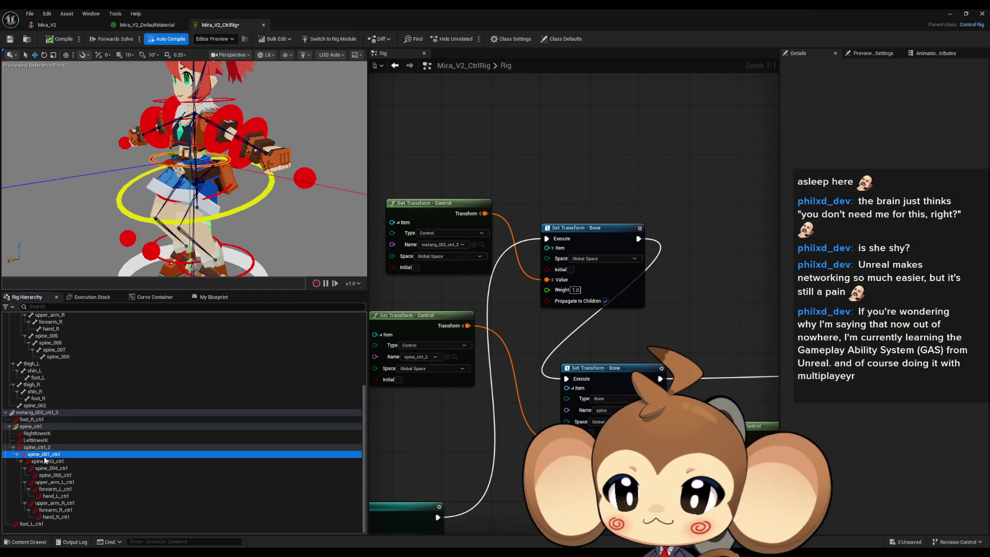
left_click_drag(45, 456, 29, 428)
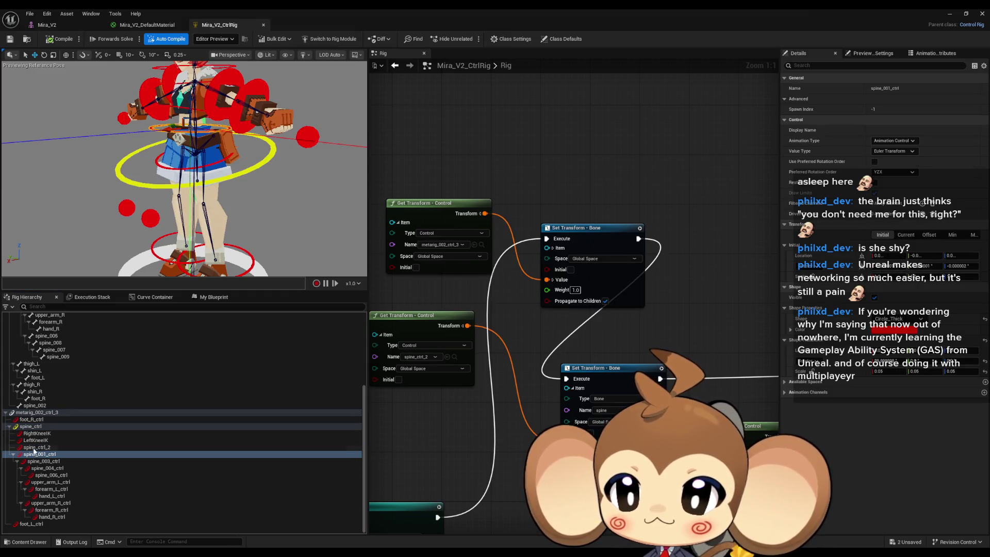
left_click(30, 428)
mouse_move(191, 171)
left_mouse_down()
mouse_move(237, 165)
mouse_move(237, 185)
left_mouse_up()
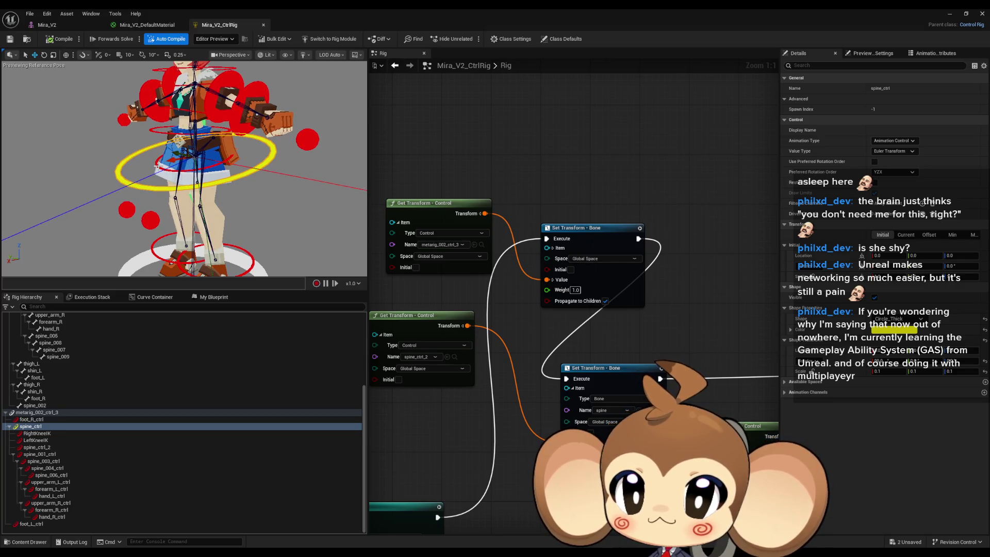
- Select spine_ctrl_2 in the hierarchy to inspect it
left_click(37, 447)
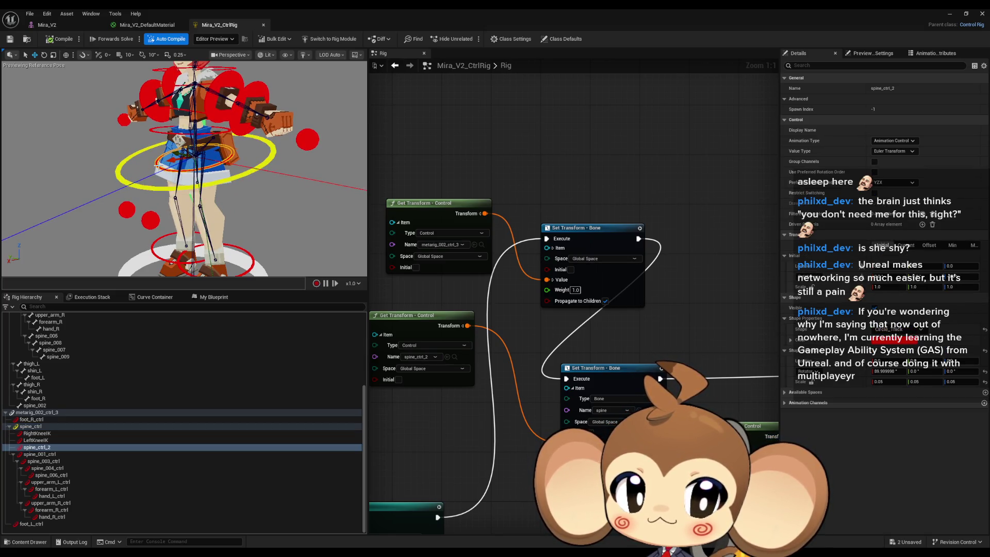
left_click_drag(483, 441, 512, 437)
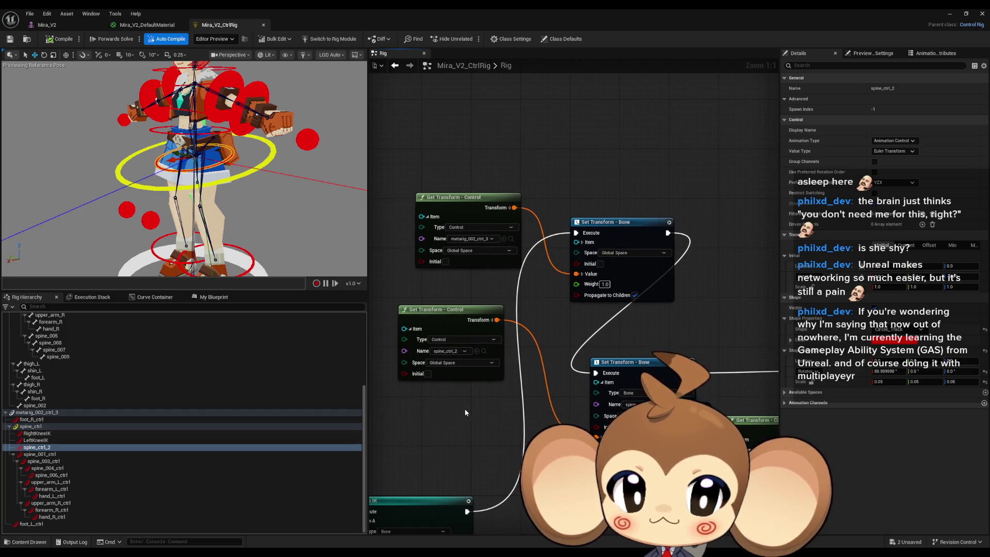
left_click(34, 446)
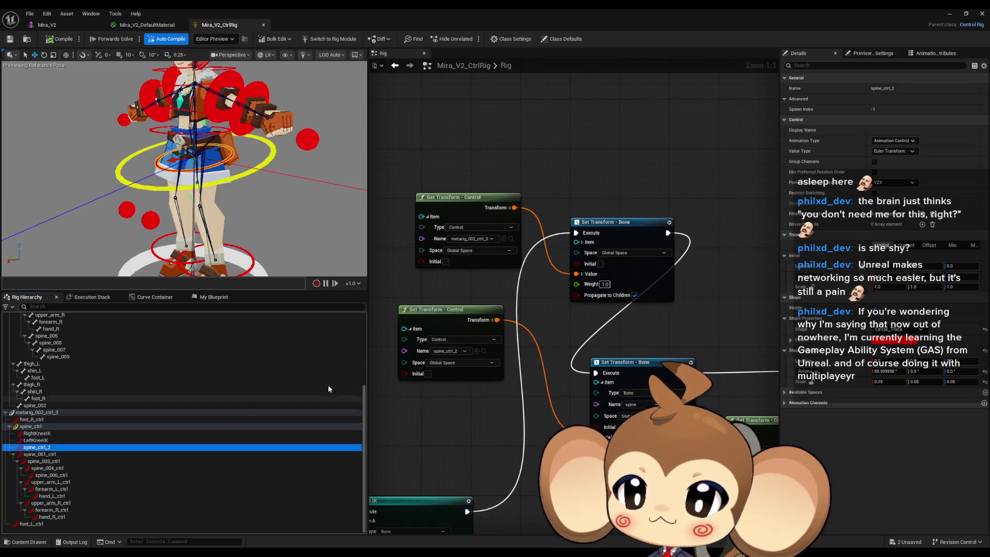
- Delete spine_ctrl_2 and recompile, restore it with undo, then test bending with spine_ctrl
key("Delete")
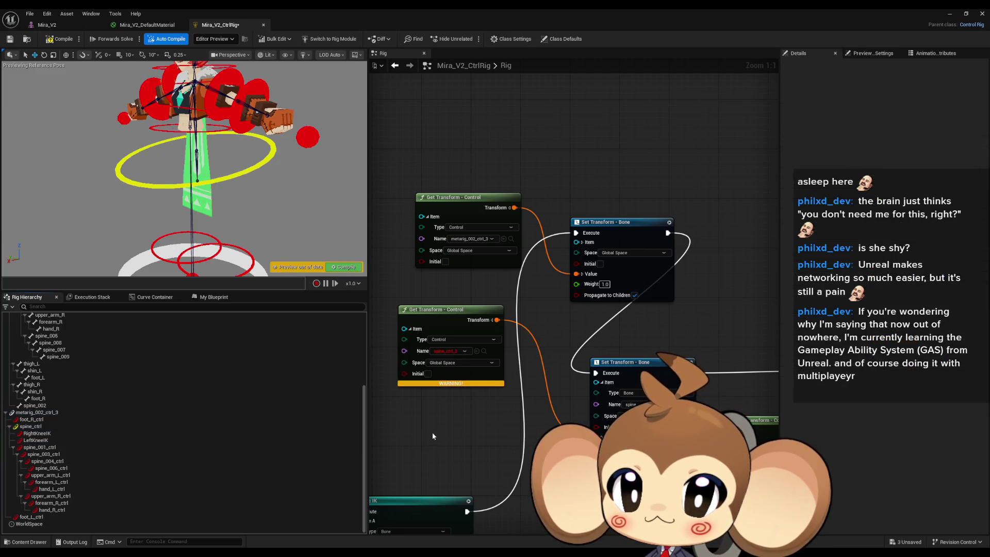
left_click(59, 40)
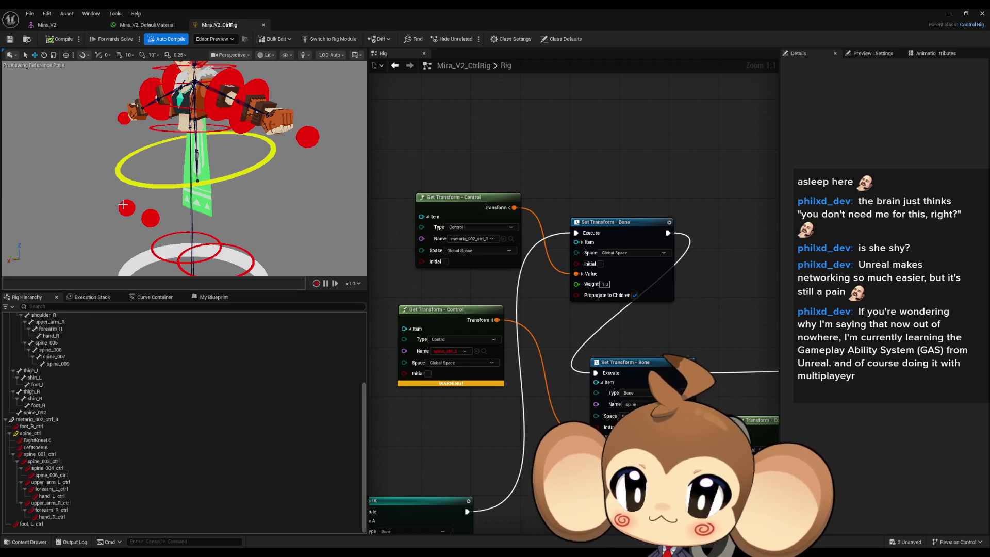
key("ctrl+z")
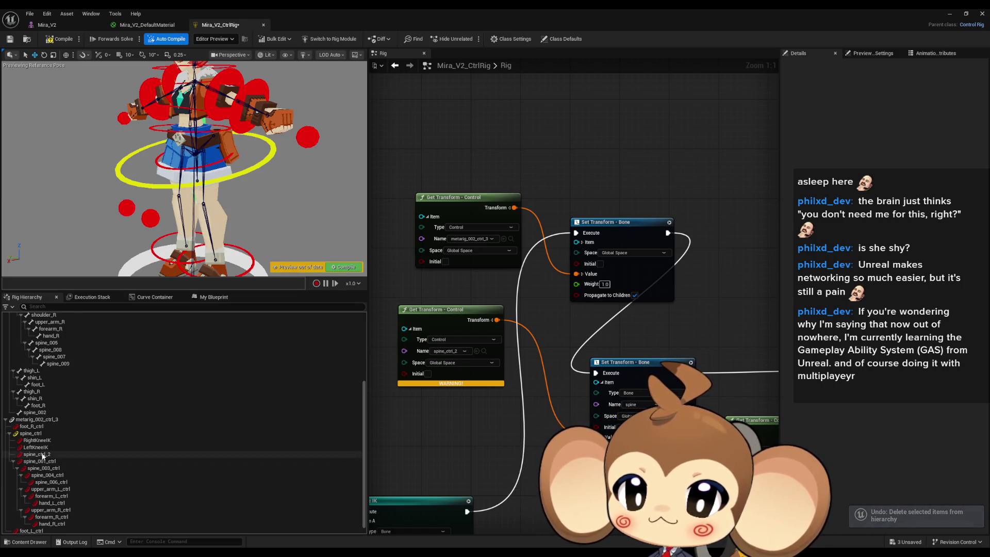
left_click(41, 454)
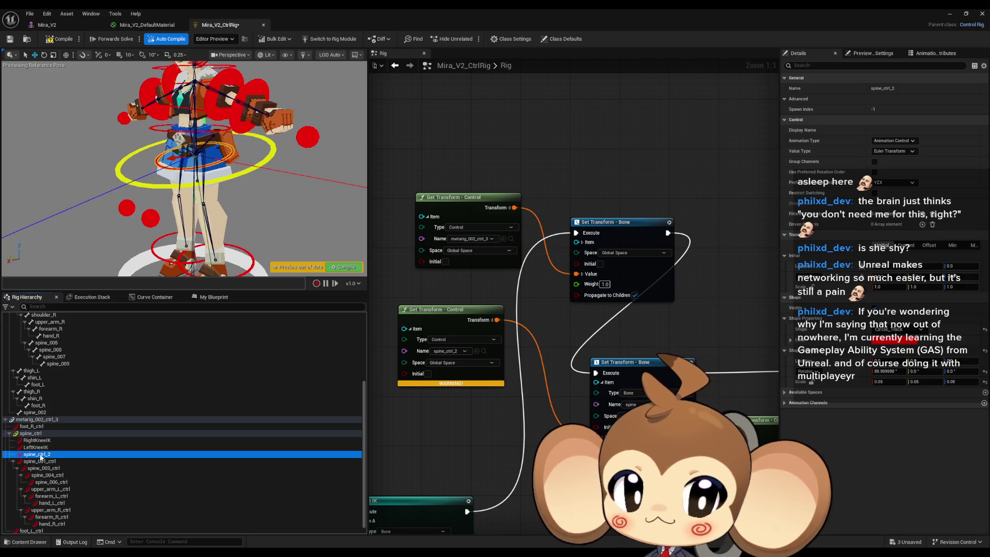
left_click_drag(683, 297, 487, 278)
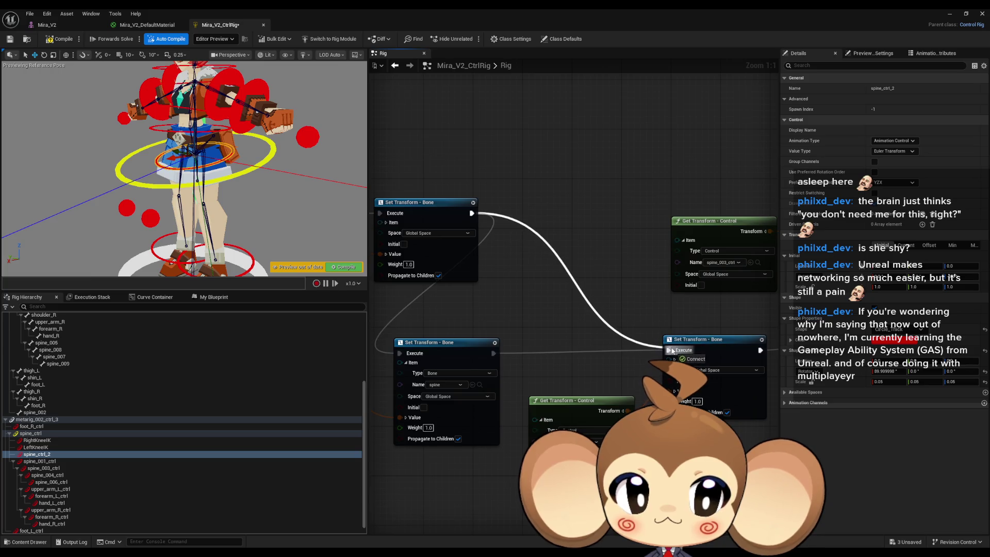
left_click_drag(672, 351, 806, 347)
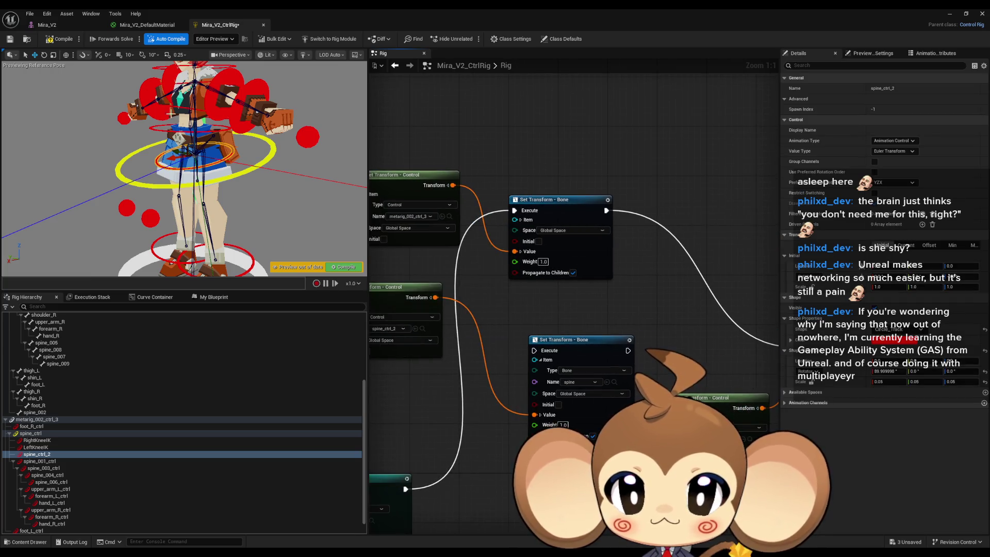
left_click(58, 40)
left_click(28, 436)
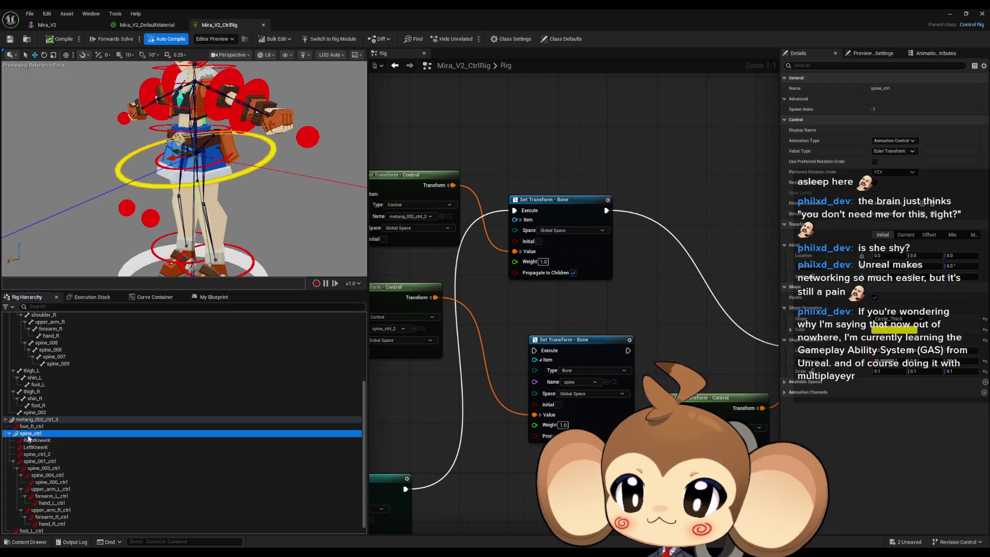
left_click_drag(189, 137, 192, 156)
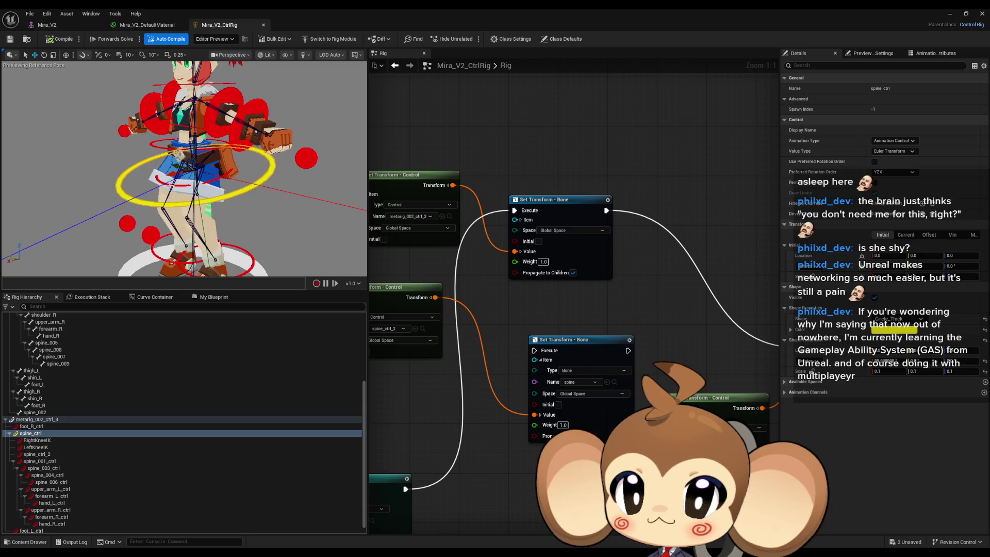
- Delete spine_ctrl_2 again, recompile, and bend the upper body with spine_ctrl
left_click(165, 181)
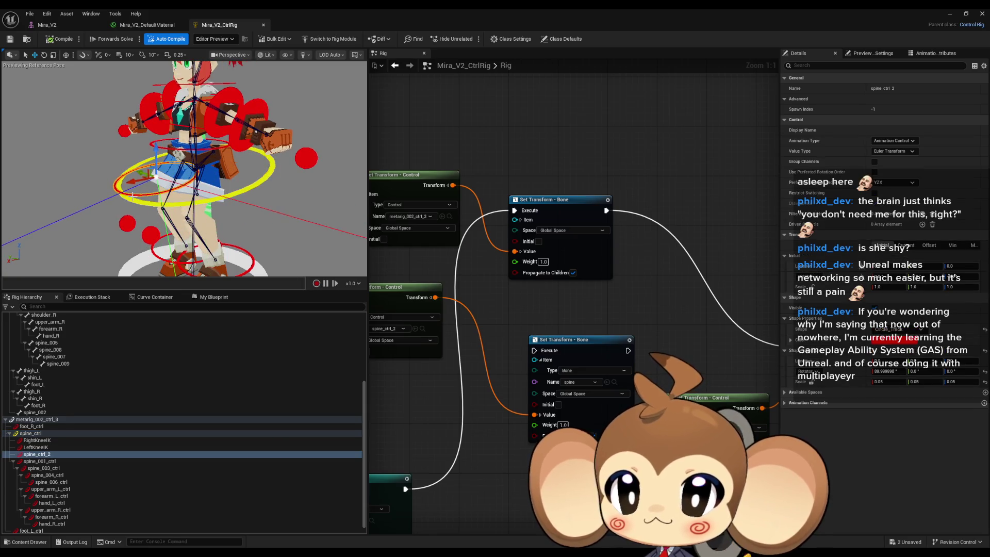
left_click_drag(35, 447, 35, 460)
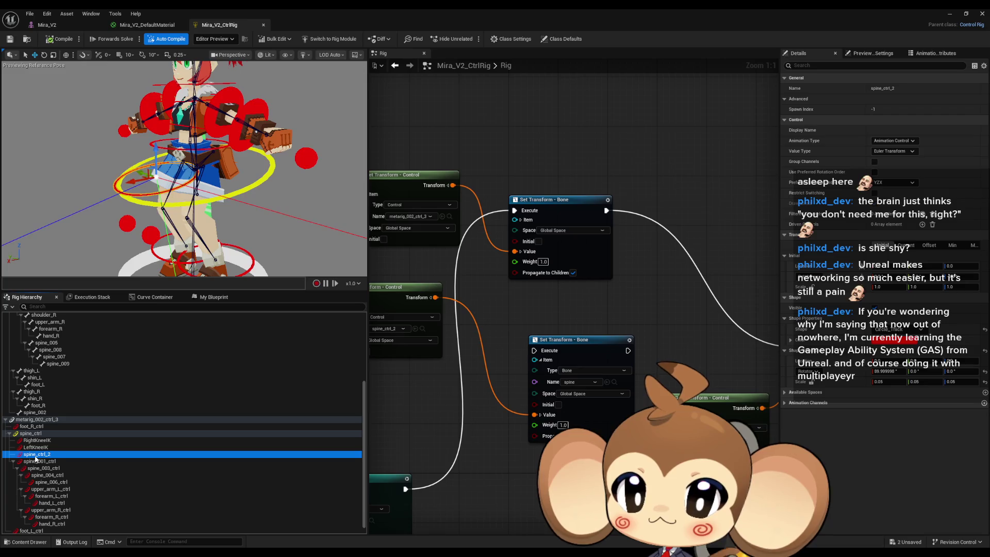
key("Delete")
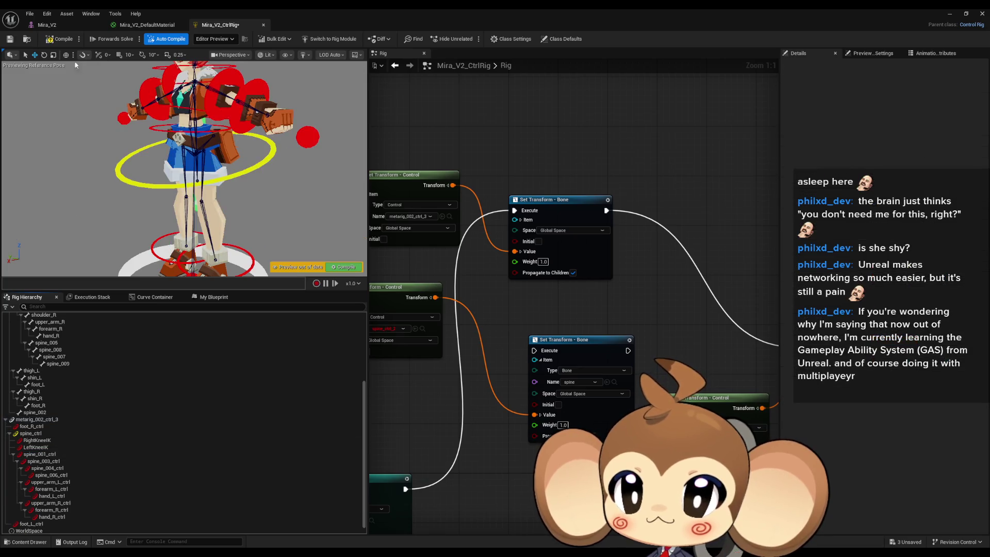
left_click(54, 41)
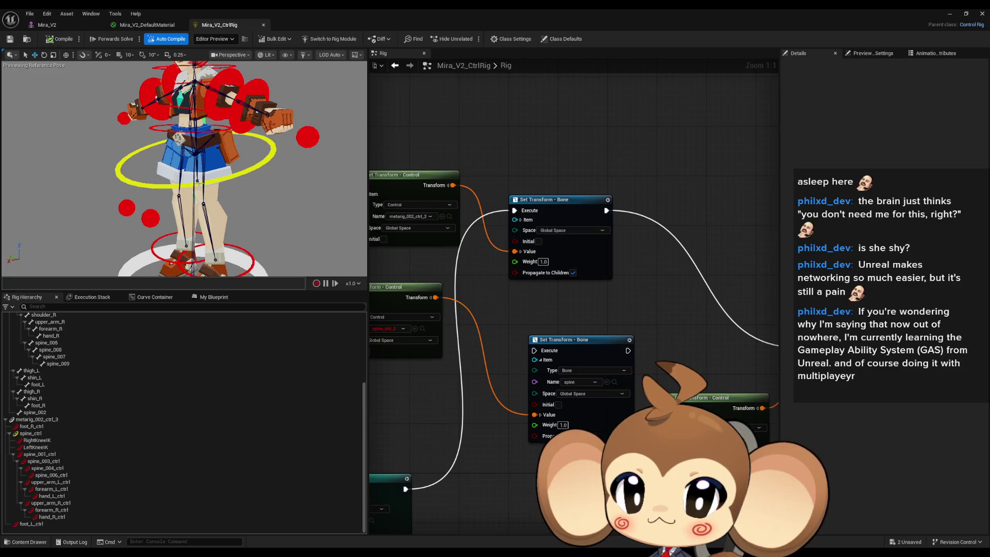
left_click(31, 433)
mouse_move(196, 125)
left_mouse_down()
mouse_move(196, 143)
mouse_move(167, 151)
left_mouse_up()
- Rotate the upper body with spine_001_ctrl and spine_004_ctrl, then undo the spine rotation
left_click(154, 152)
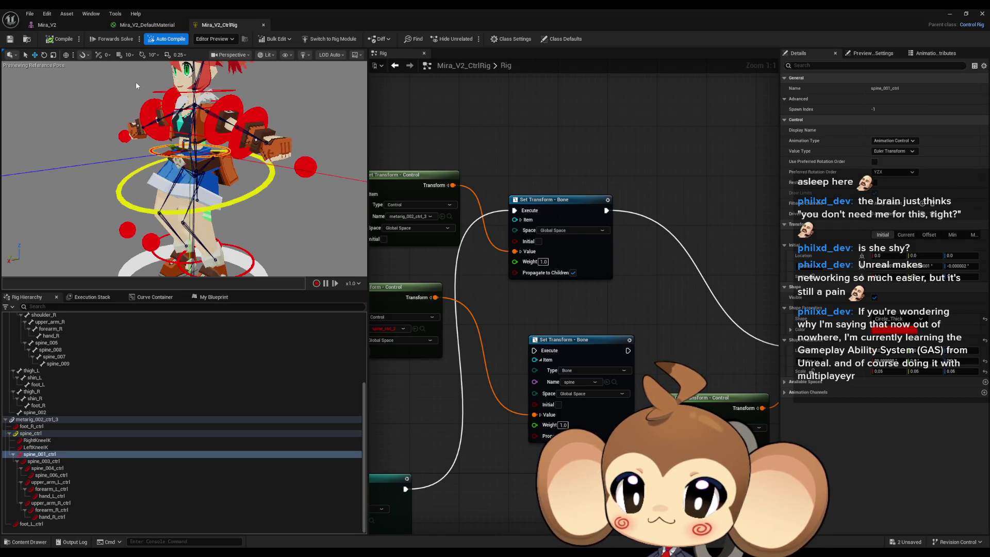
mouse_move(170, 120)
left_mouse_down()
mouse_move(147, 183)
mouse_move(155, 138)
mouse_move(175, 160)
mouse_move(193, 159)
mouse_move(232, 219)
left_mouse_up()
left_click(148, 152)
scroll(153, 140, "up", 5)
left_click(198, 139)
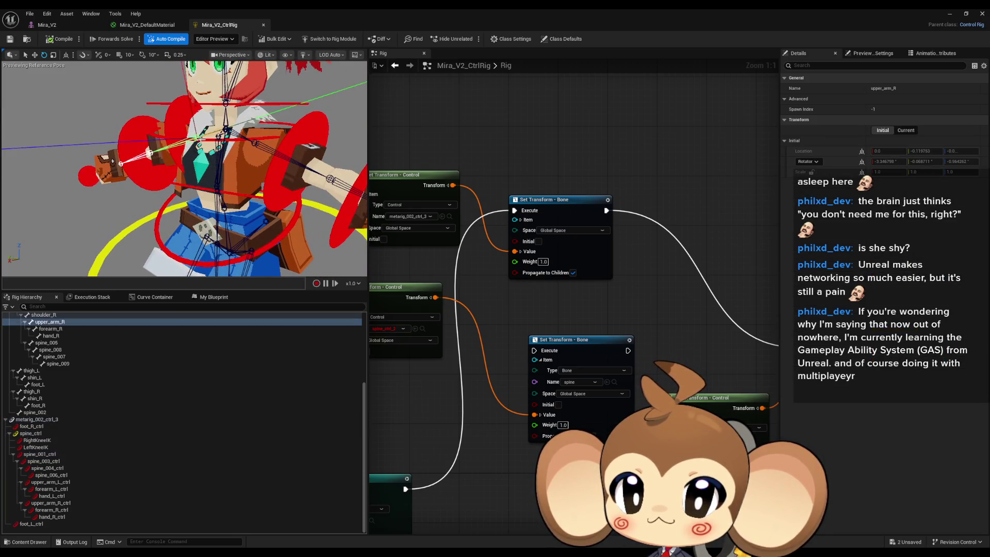
left_click(213, 138)
left_click_drag(201, 121, 188, 120)
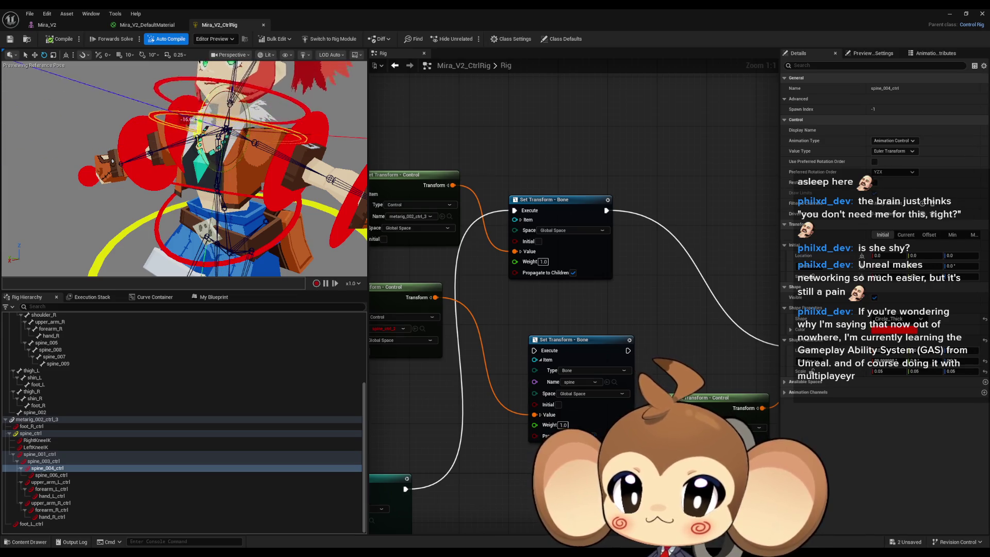
key("ctrl+z")
key("f")
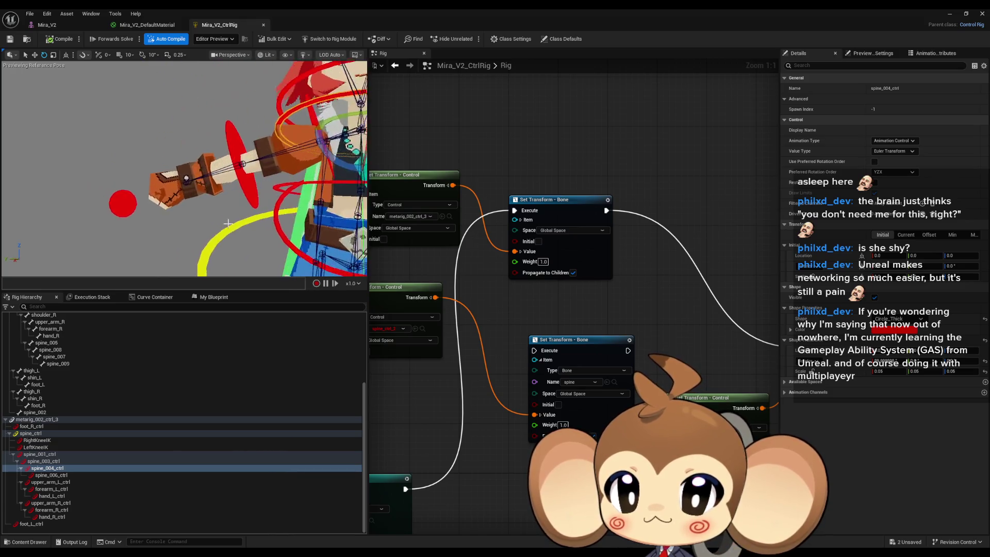
- Rotate the right forearm about -30 degrees and swing the left arm down toward the hip
left_click(258, 176)
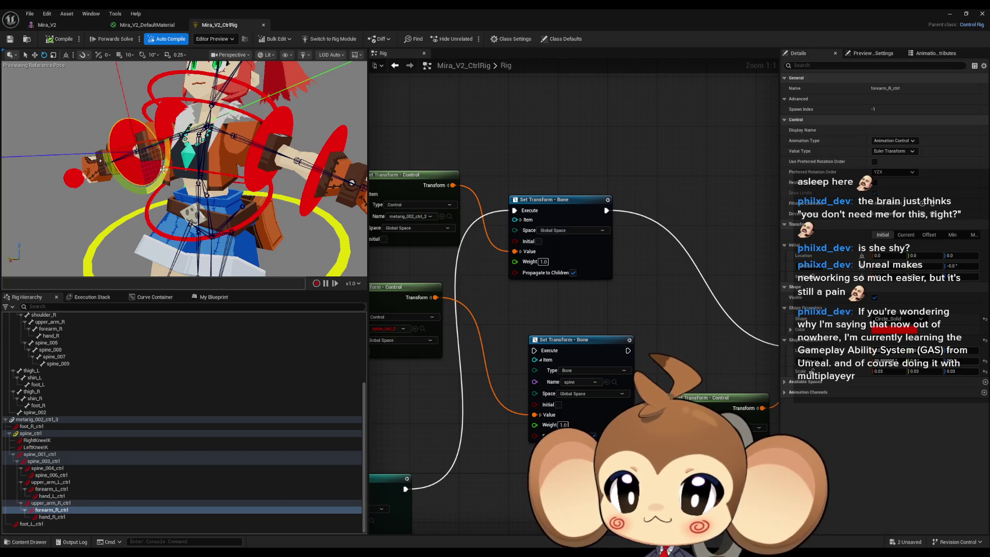
left_click_drag(163, 169, 126, 109)
left_click(125, 210)
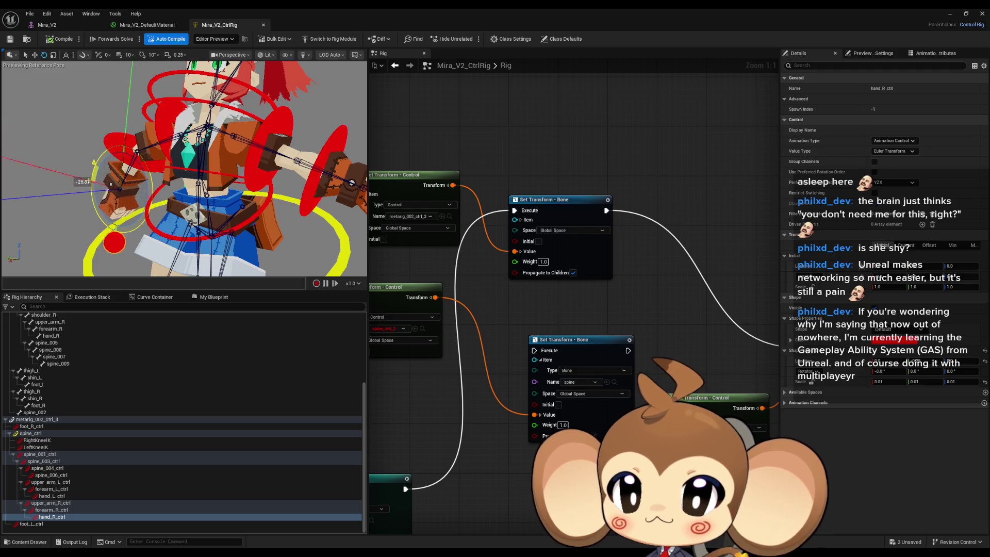
mouse_move(148, 179)
left_mouse_down()
mouse_move(258, 212)
mouse_move(181, 157)
left_mouse_up()
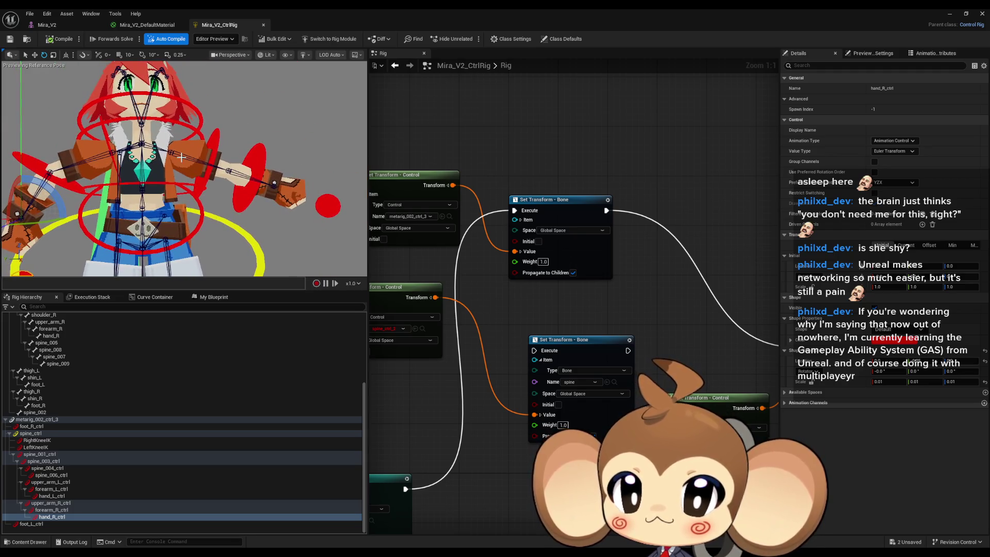
left_click(211, 156)
left_click(215, 150)
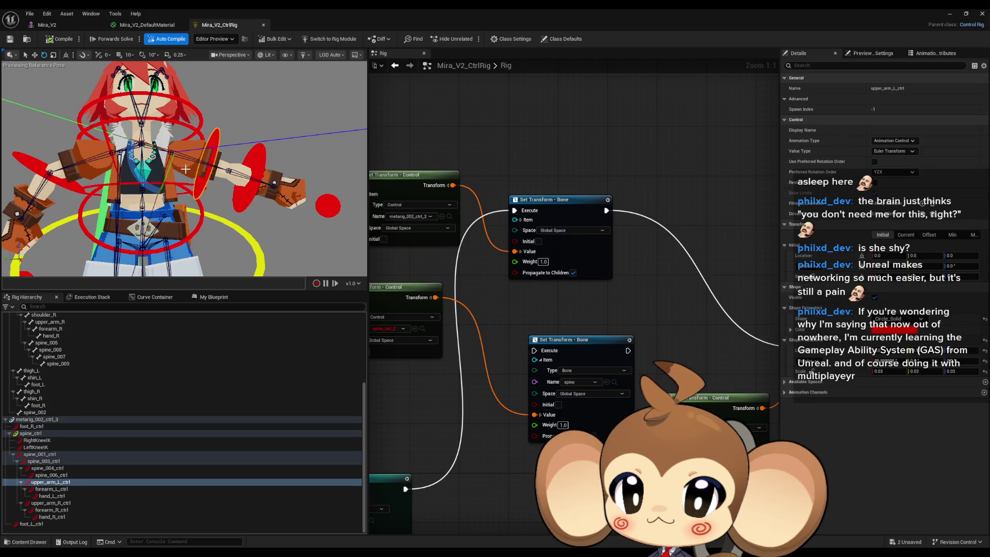
left_click_drag(140, 176, 237, 210)
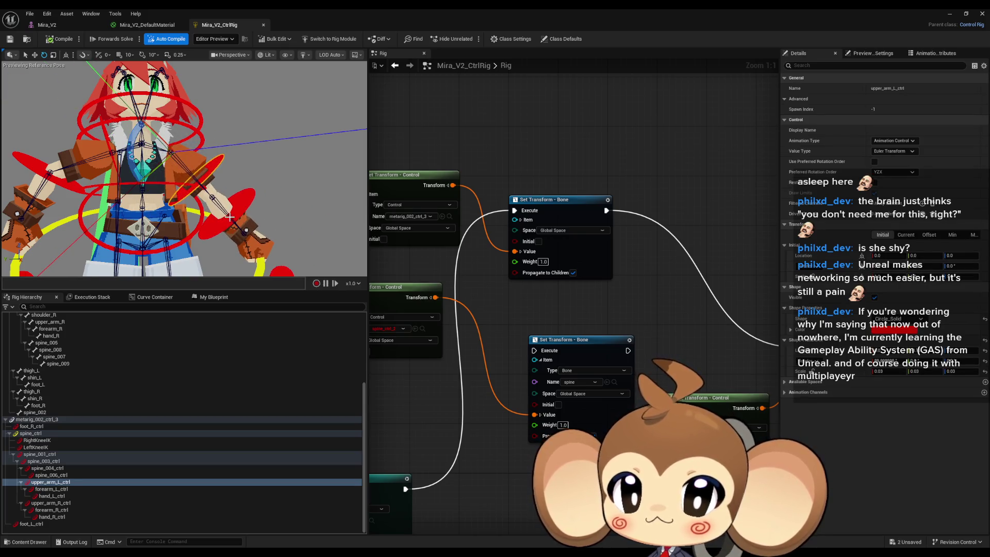
left_click(212, 223)
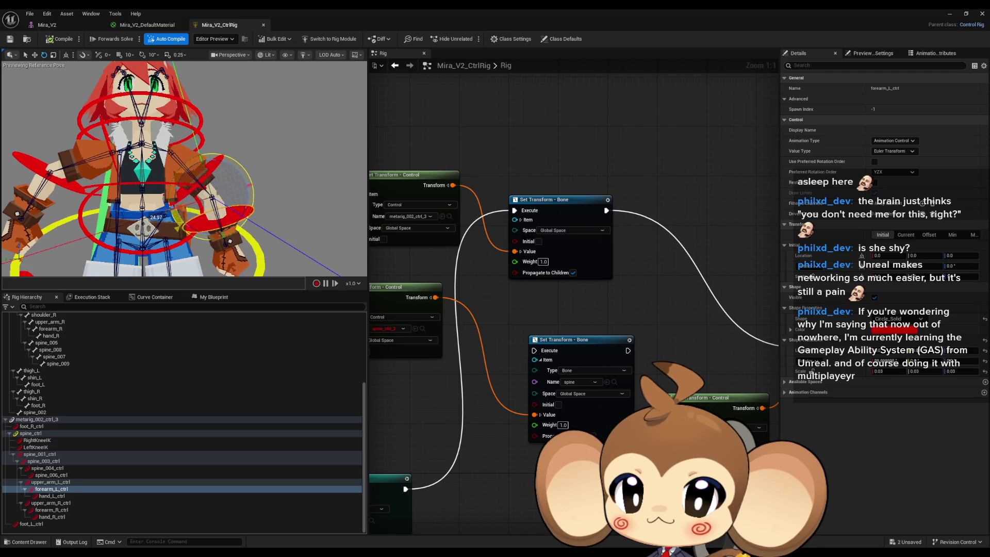
- Lift and shift foot_L_ctrl to test it, recompile, and minimize the Control Rig editor
scroll(185, 169, "down", 5)
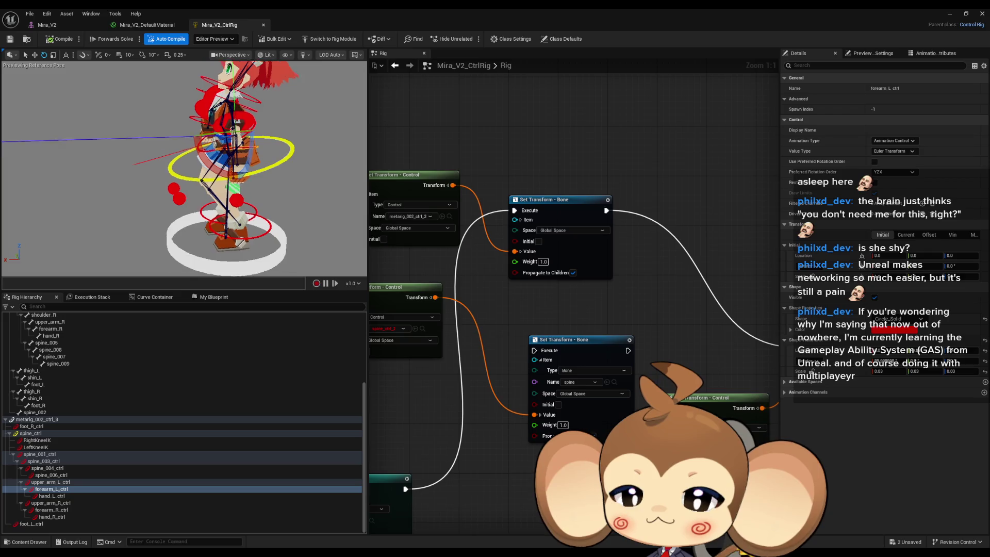
scroll(227, 217, "up", 3)
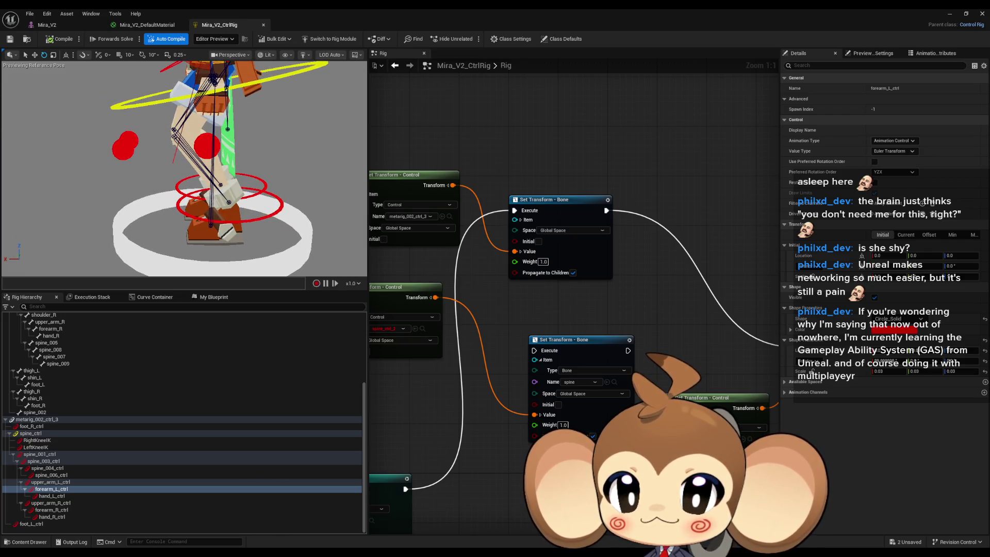
left_click(31, 523)
key("f")
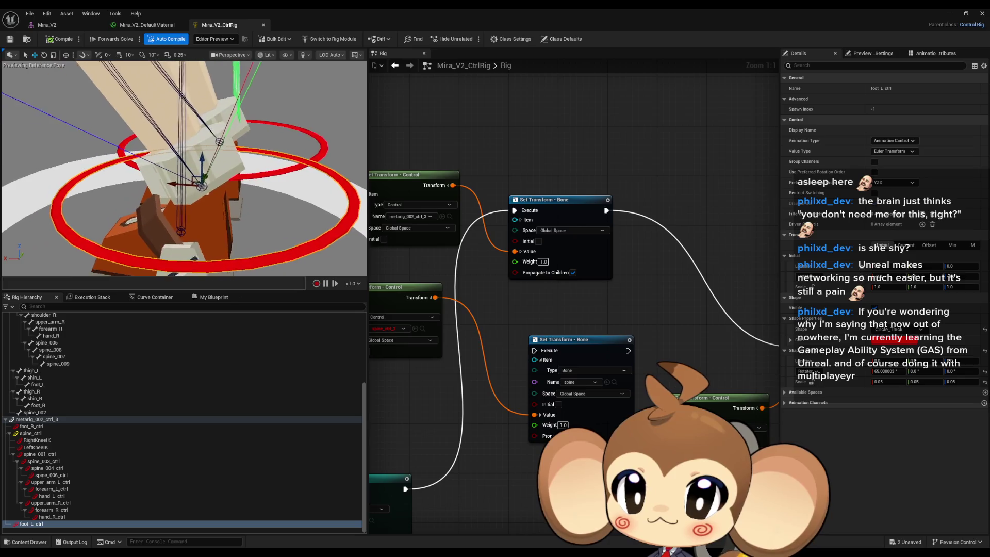
left_click_drag(186, 170, 154, 170)
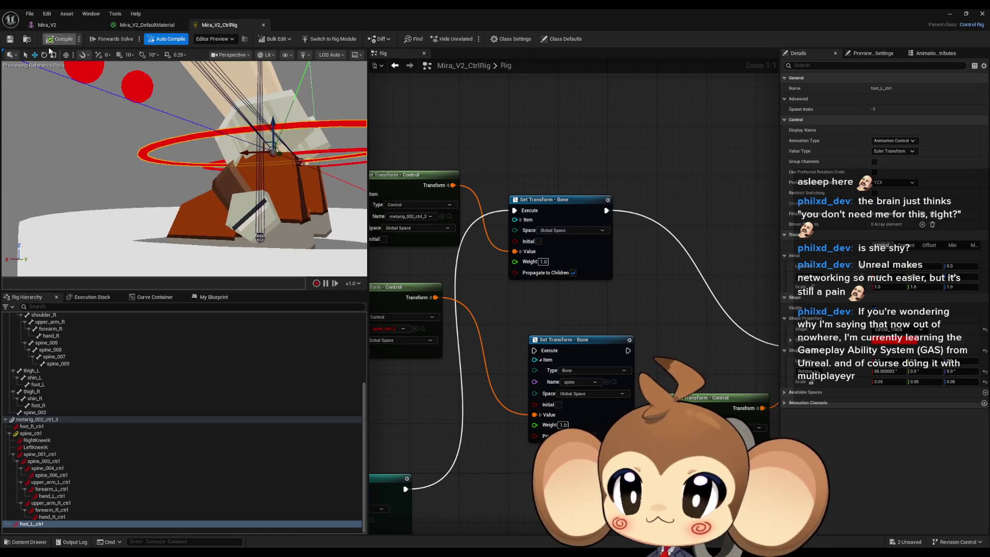
left_click_drag(75, 87, 198, 231)
left_click_drag(156, 195, 154, 175)
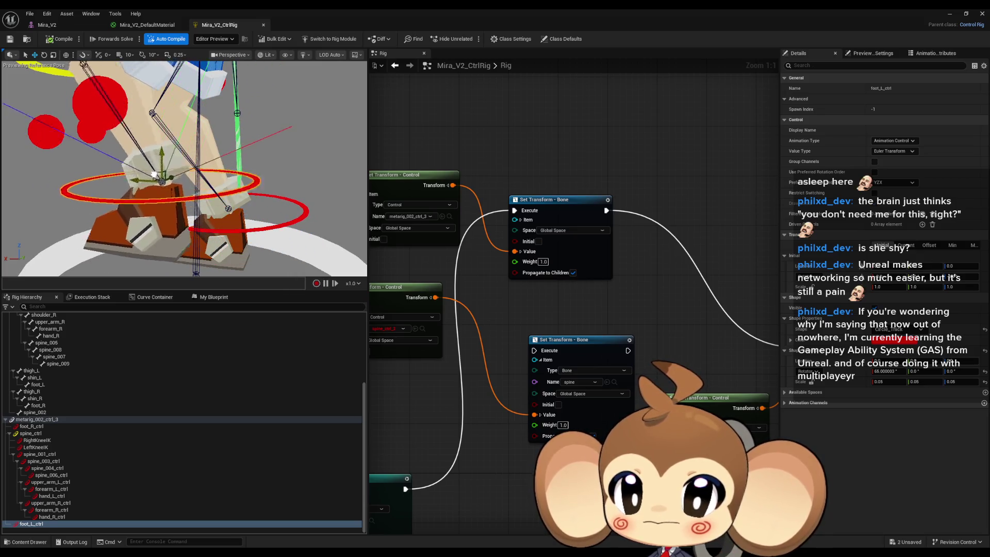
left_click_drag(222, 158, 188, 166)
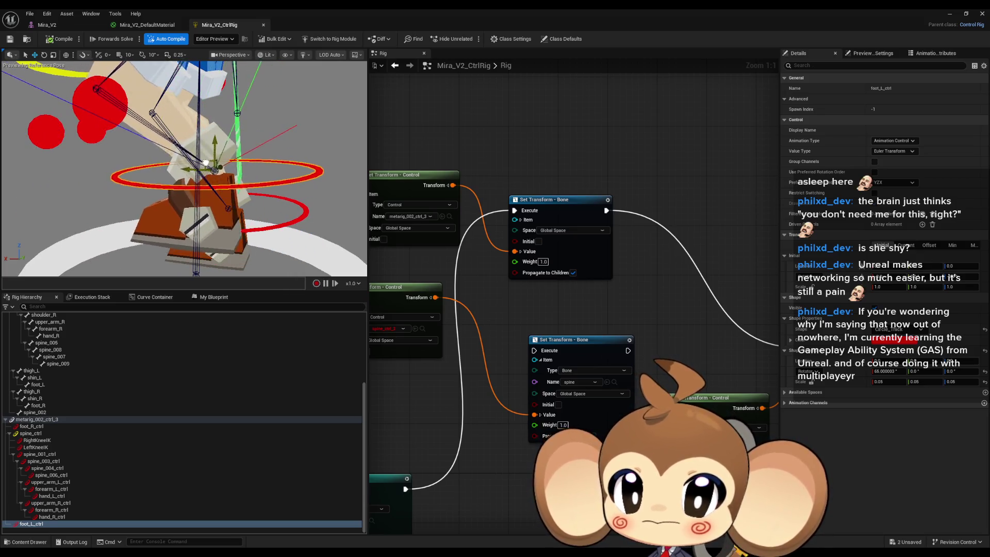
left_click(62, 39)
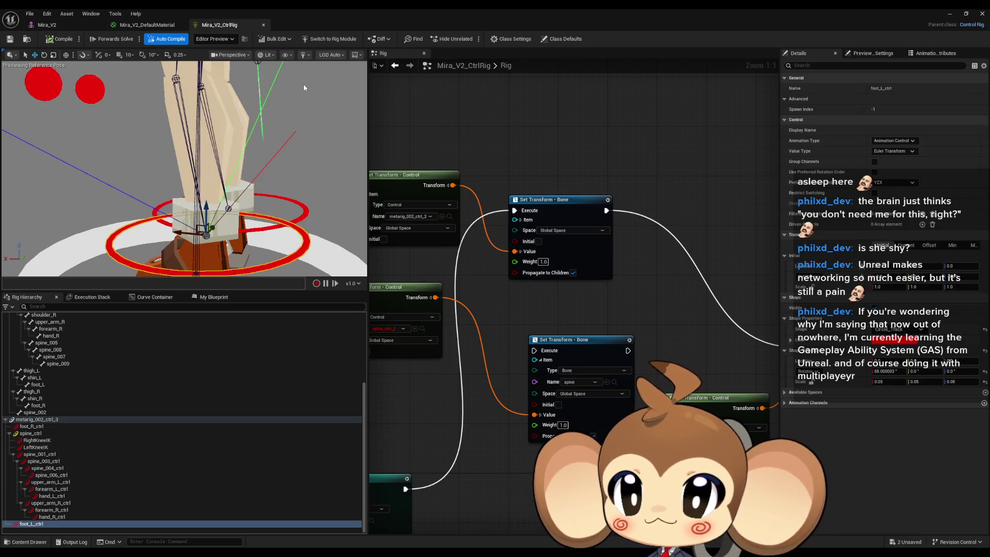
left_click(948, 14)
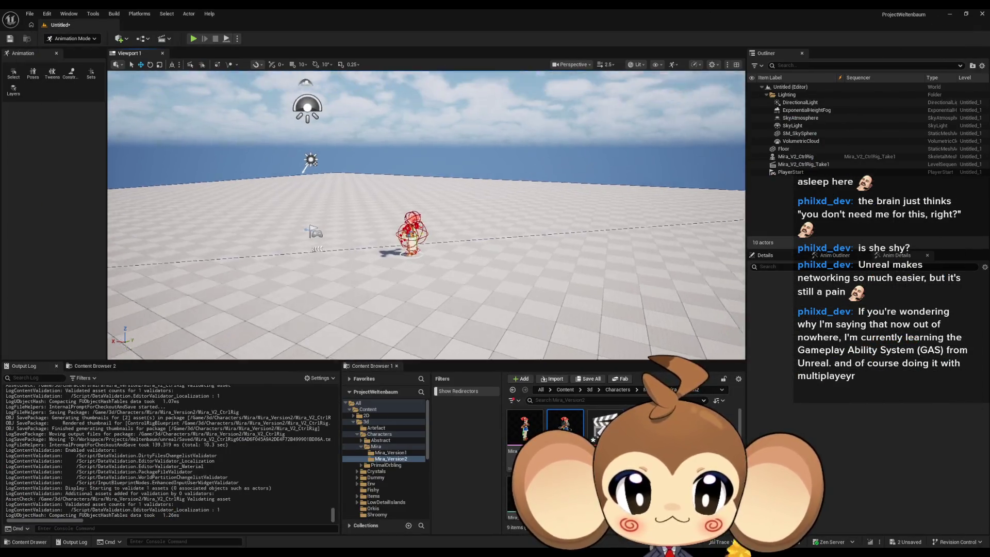
- Raise Mira's left foot up and forward in the level, then move the material's Texture Sample node aside
scroll(426, 215, "up", 5)
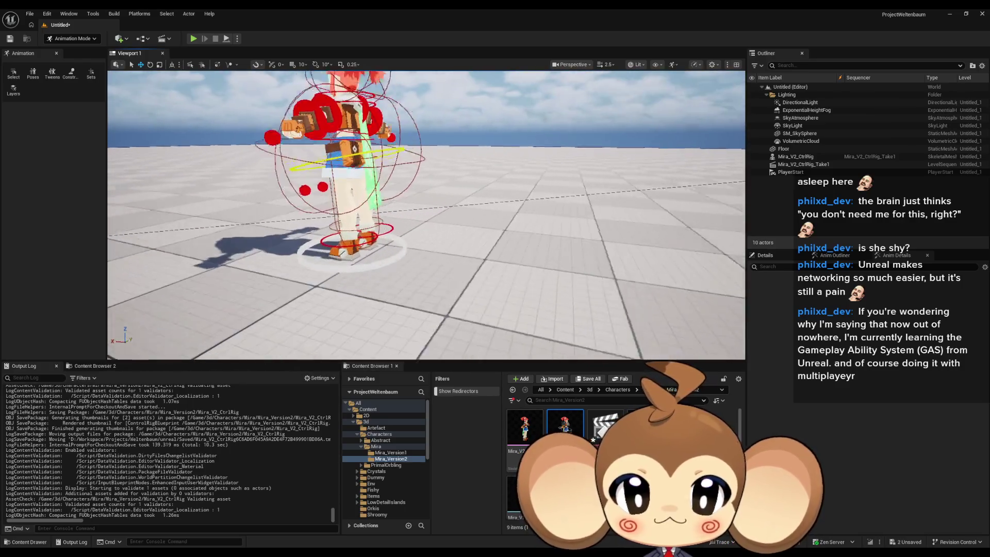
left_click(334, 223)
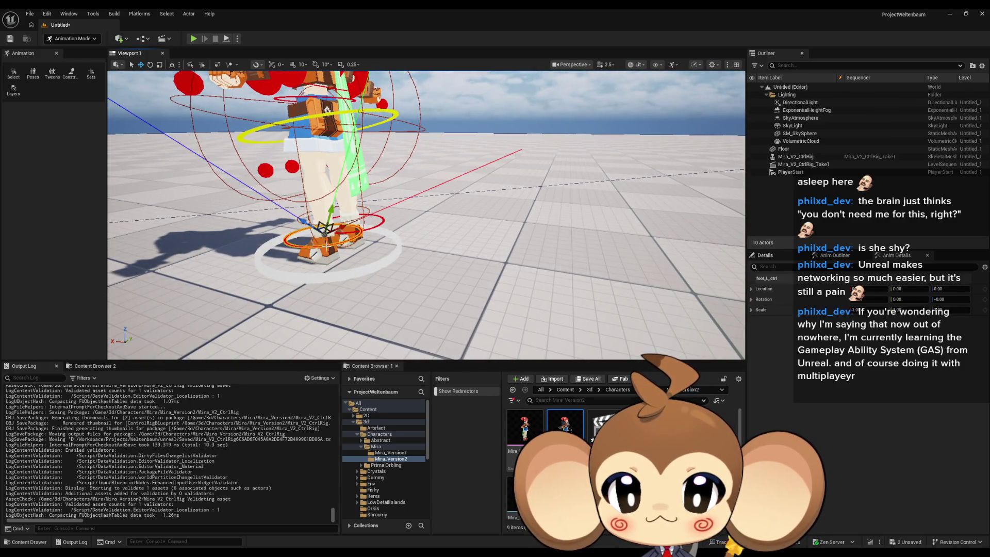
key("f")
scroll(426, 215, "up", 5)
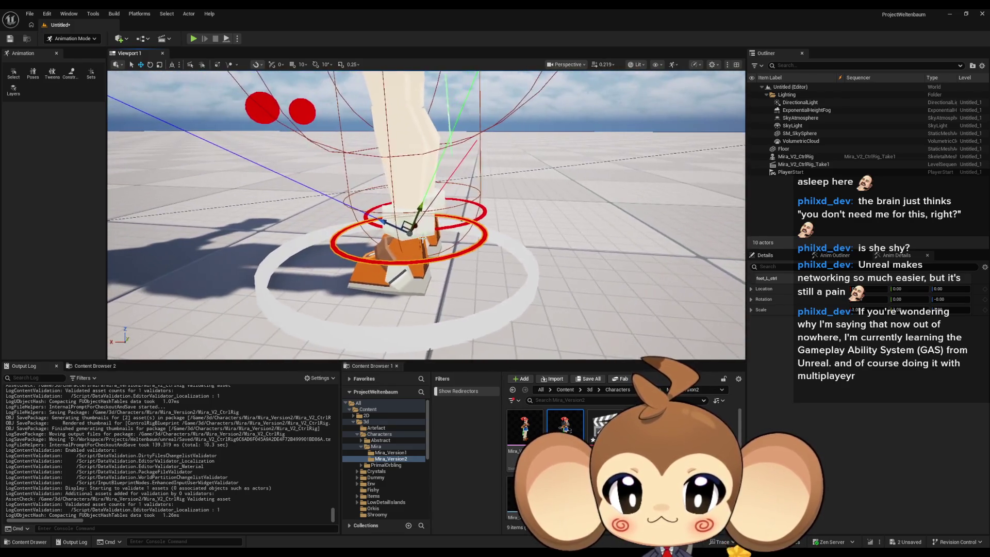
mouse_move(404, 224)
left_mouse_down()
mouse_move(346, 175)
mouse_move(436, 109)
left_mouse_up()
scroll(391, 147, "up", 5)
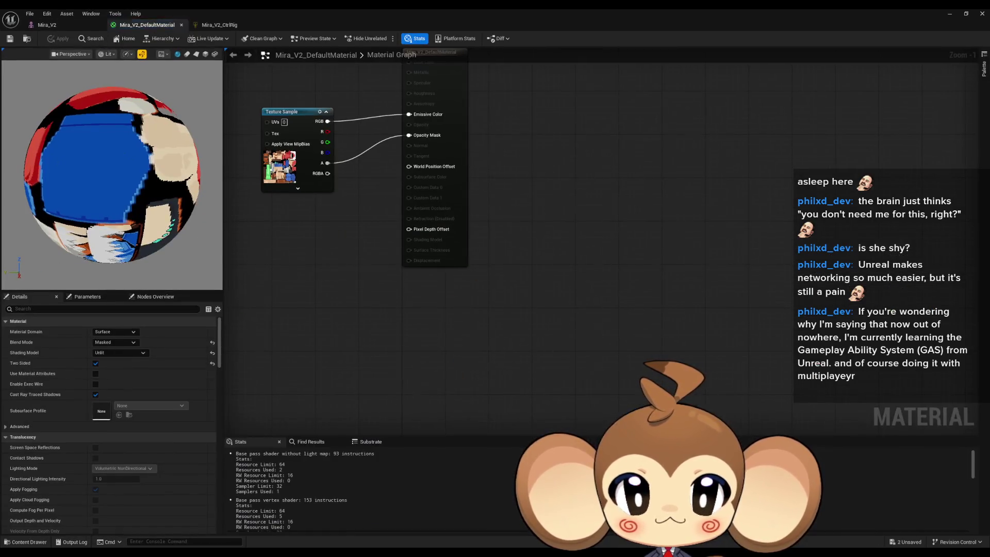
mouse_move(308, 115)
left_mouse_down()
mouse_move(374, 221)
mouse_move(326, 222)
mouse_move(498, 217)
left_mouse_up()
- Insert a Multiply node between Texture Sample RGB and Emissive Color with B 0.6, and apply
key("Escape")
left_click(376, 225)
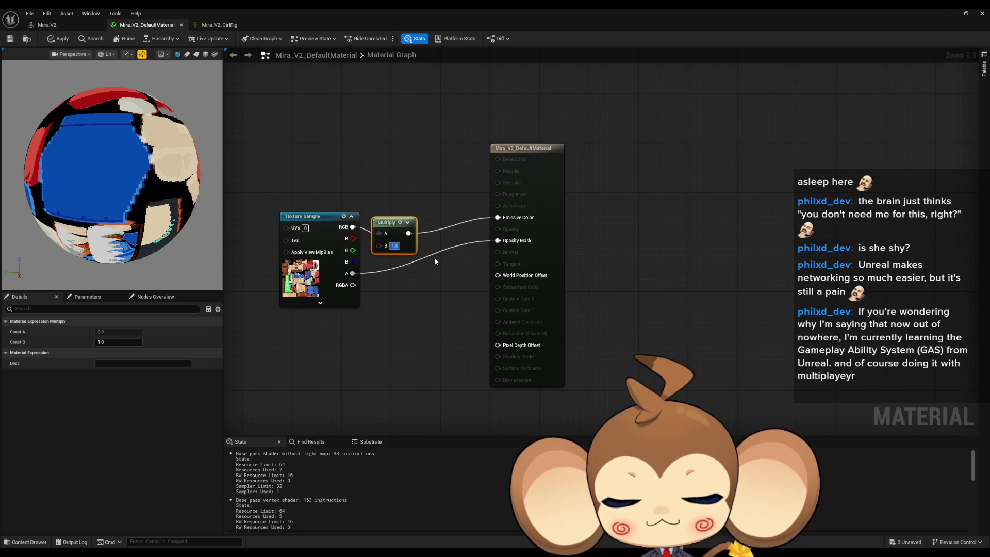
type(".6")
key("Return")
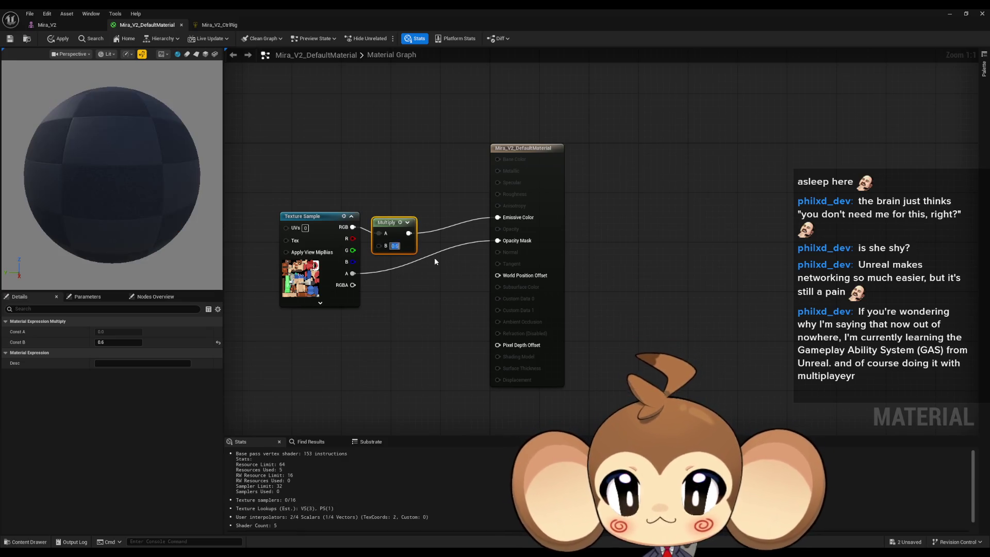
left_click(59, 38)
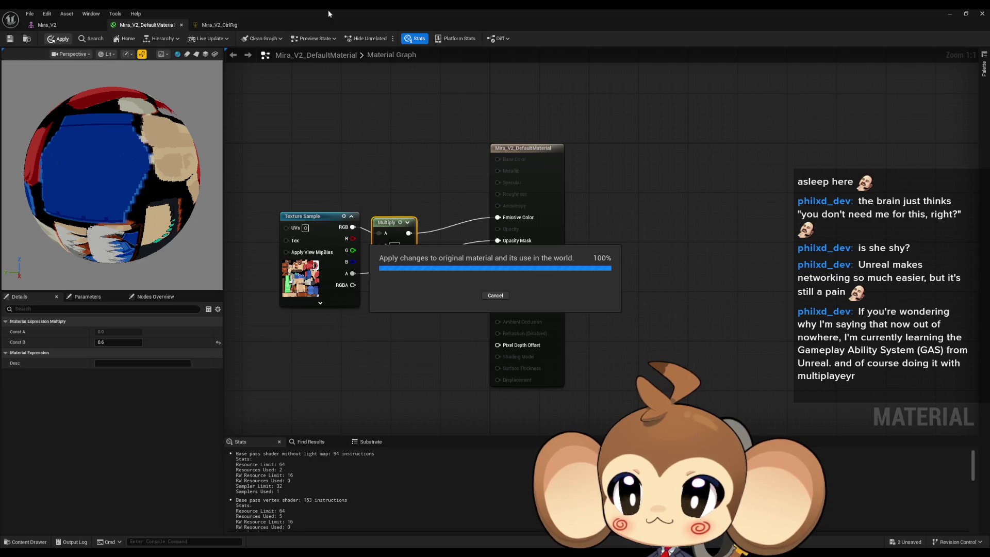
- Apply the lowered 0.3 Multiply brightness to Mira and close the material editor
double_click(318, 14)
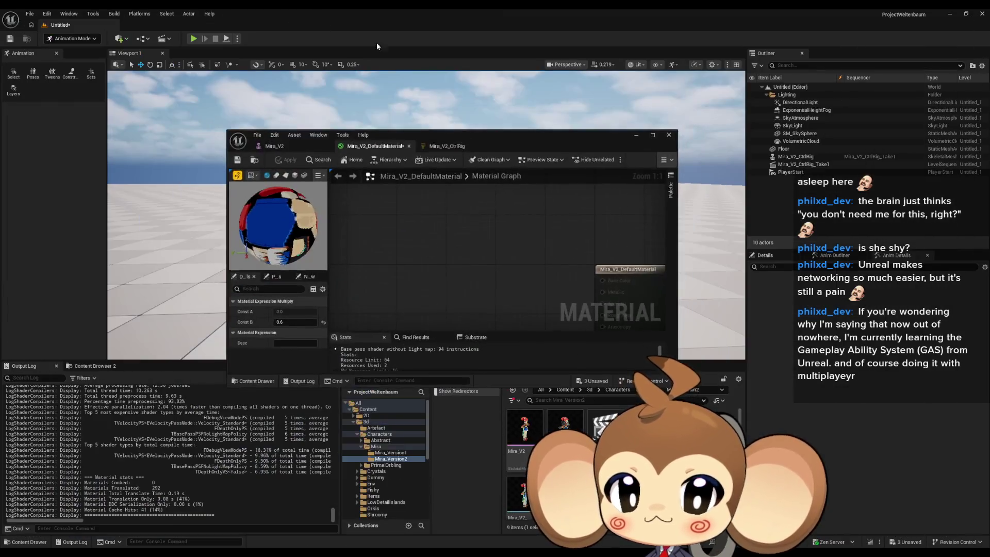
mouse_move(462, 137)
left_mouse_down()
mouse_move(457, 336)
mouse_move(448, 341)
left_mouse_up()
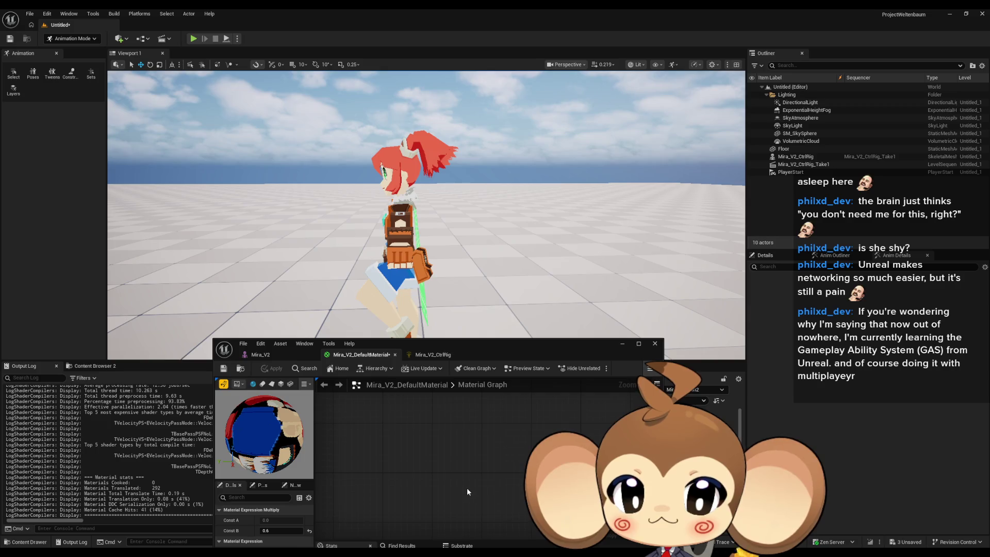
left_click_drag(466, 488, 393, 387)
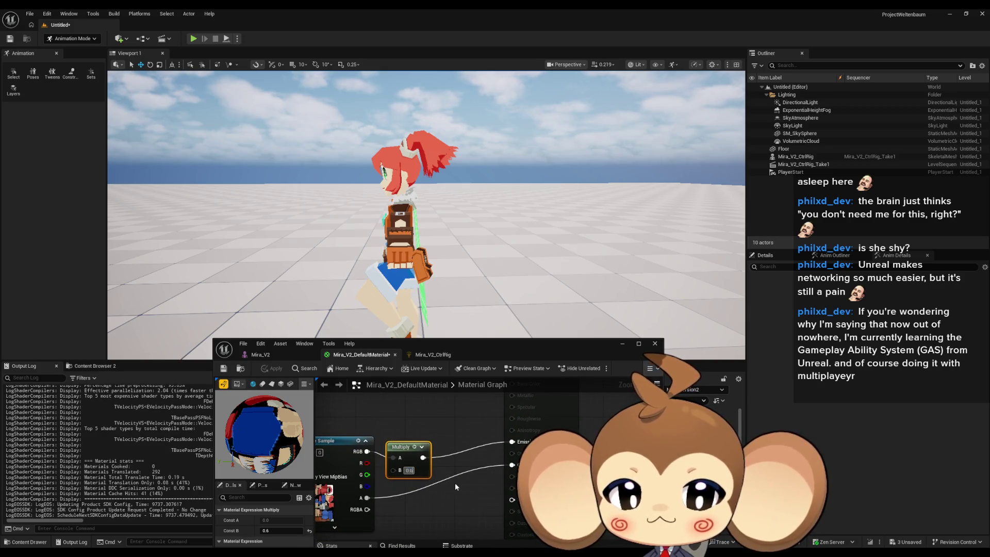
left_click(274, 371)
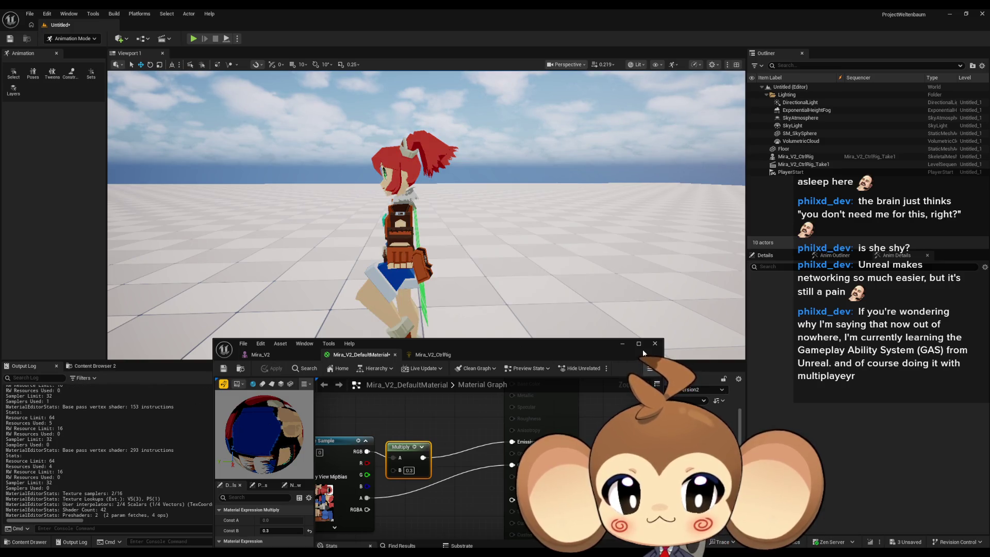
left_click_drag(643, 348, 627, 346)
left_click(614, 349)
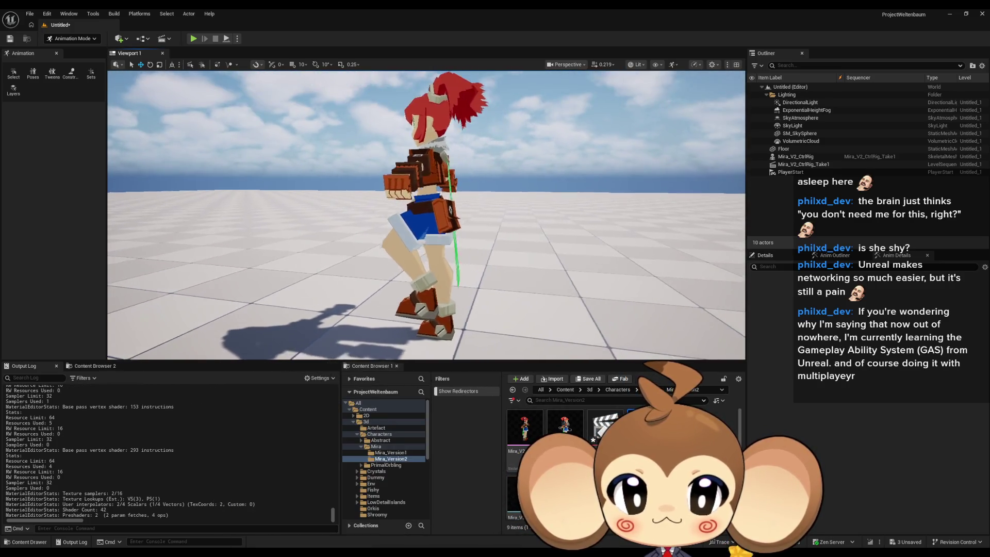
- Select Mira and drag foot_l_ctrl to move the left foot forward and up
scroll(369, 251, "up", 10)
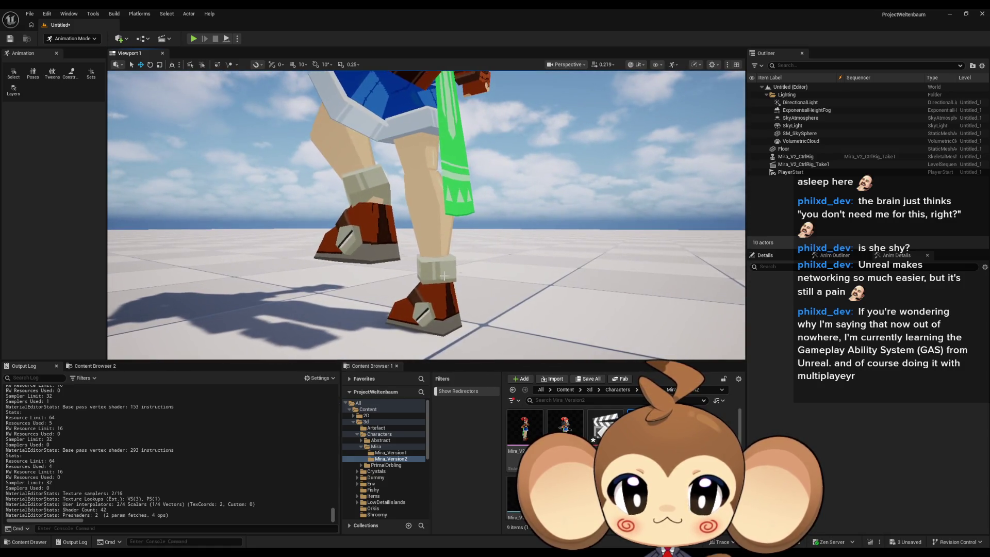
left_click(369, 251)
left_click(368, 251)
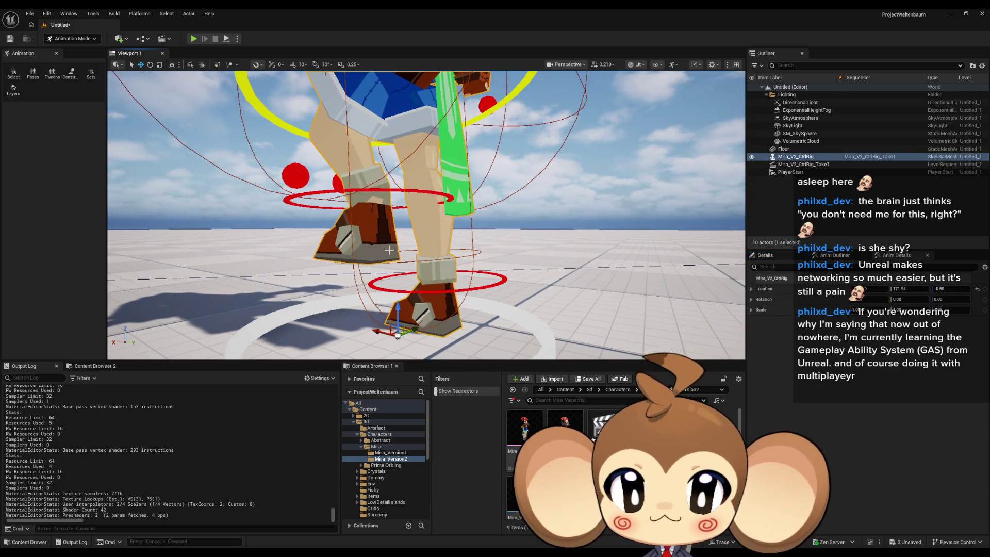
left_click(396, 190)
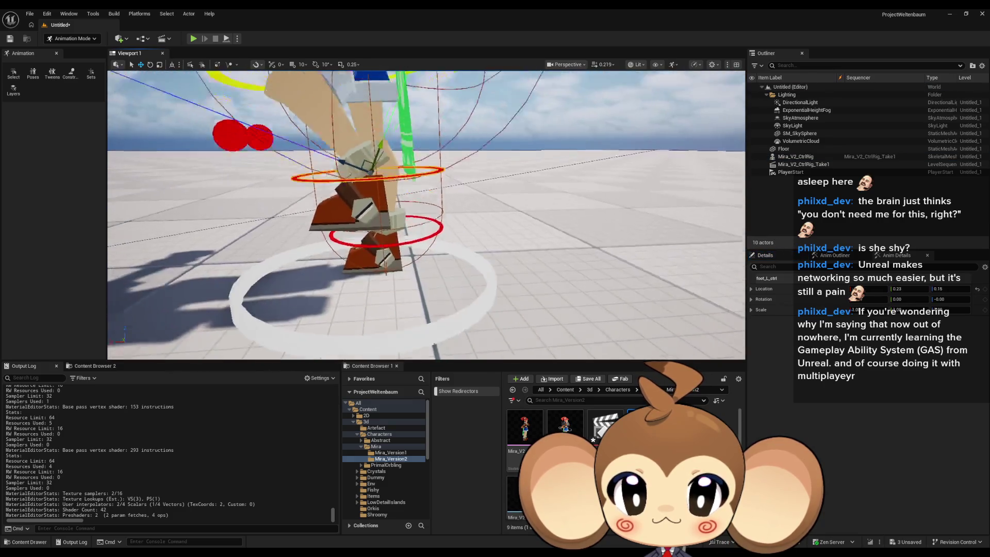
left_click_drag(370, 192, 386, 196)
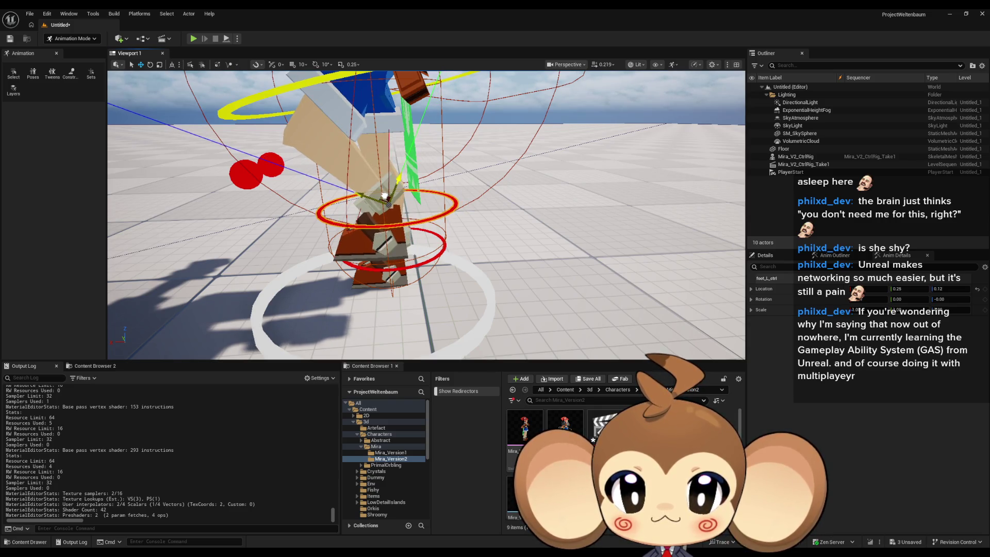
mouse_move(386, 196)
left_mouse_down()
mouse_move(351, 209)
mouse_move(292, 207)
mouse_move(307, 213)
mouse_move(310, 195)
mouse_move(260, 190)
left_mouse_up()
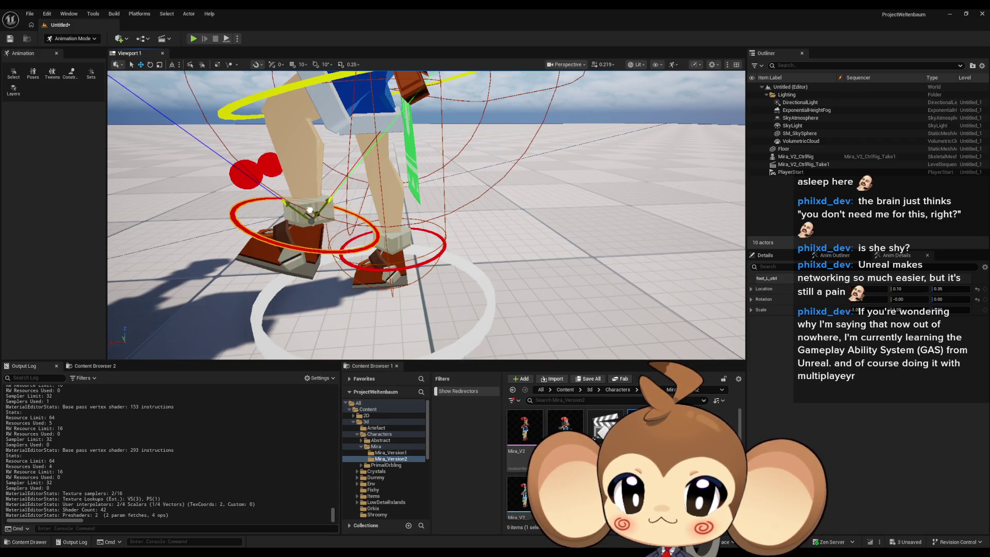
mouse_move(309, 210)
left_mouse_down()
mouse_move(240, 200)
mouse_move(256, 204)
mouse_move(250, 191)
mouse_move(273, 220)
left_mouse_up()
- Select foot_R_ctrl and lift the right foot up and outward
left_click(396, 240)
left_click_drag(396, 240, 381, 268)
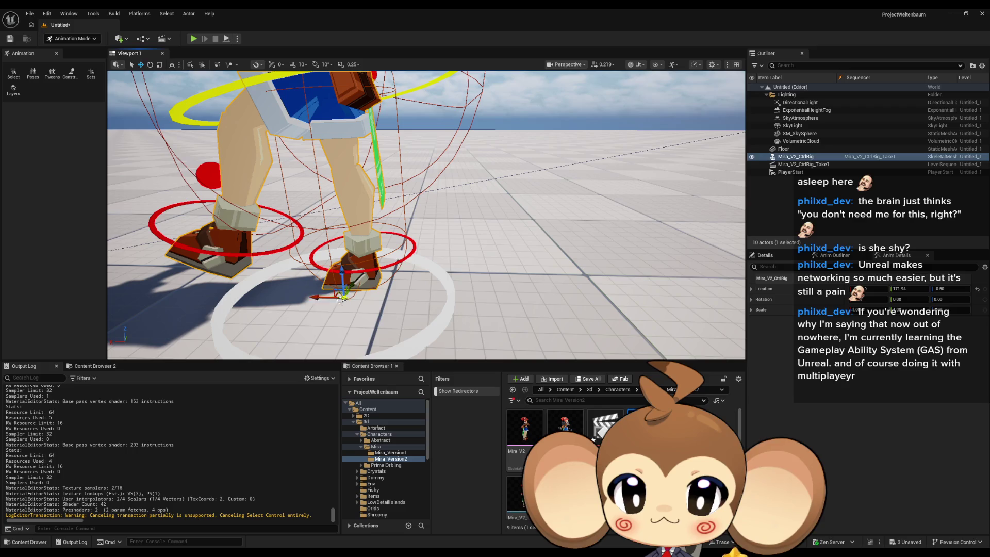
left_click(322, 268)
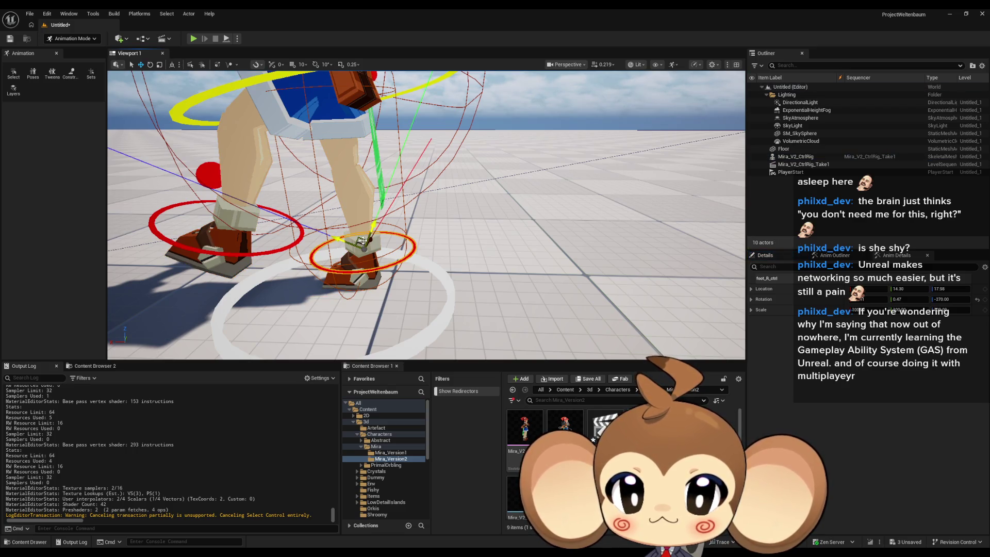
mouse_move(362, 242)
left_mouse_down()
mouse_move(408, 271)
mouse_move(420, 211)
mouse_move(439, 190)
mouse_move(393, 187)
left_mouse_up()
- Rotate the right foot control to tilt the foot forward about -76 degrees
left_click(150, 64)
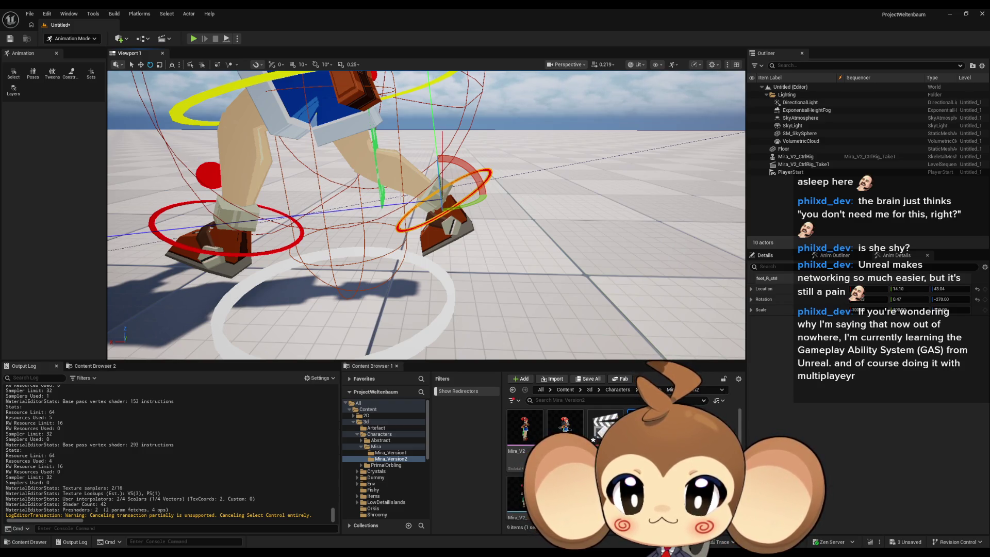
left_click_drag(393, 187, 478, 218)
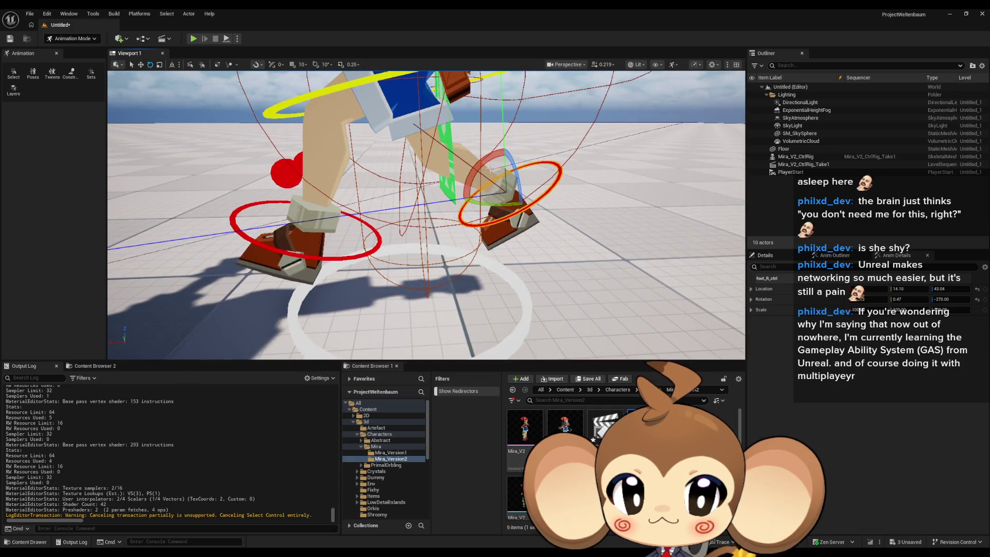
mouse_move(473, 166)
left_mouse_down()
mouse_move(496, 242)
mouse_move(515, 239)
mouse_move(448, 182)
mouse_move(420, 139)
mouse_move(428, 176)
left_mouse_up()
scroll(453, 178, "up", 10)
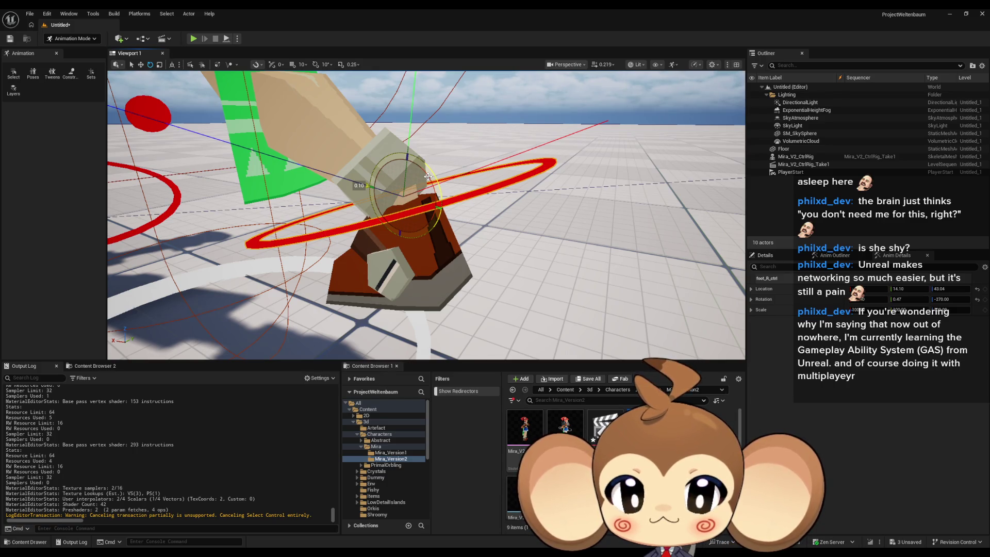
scroll(428, 176, "down", 10)
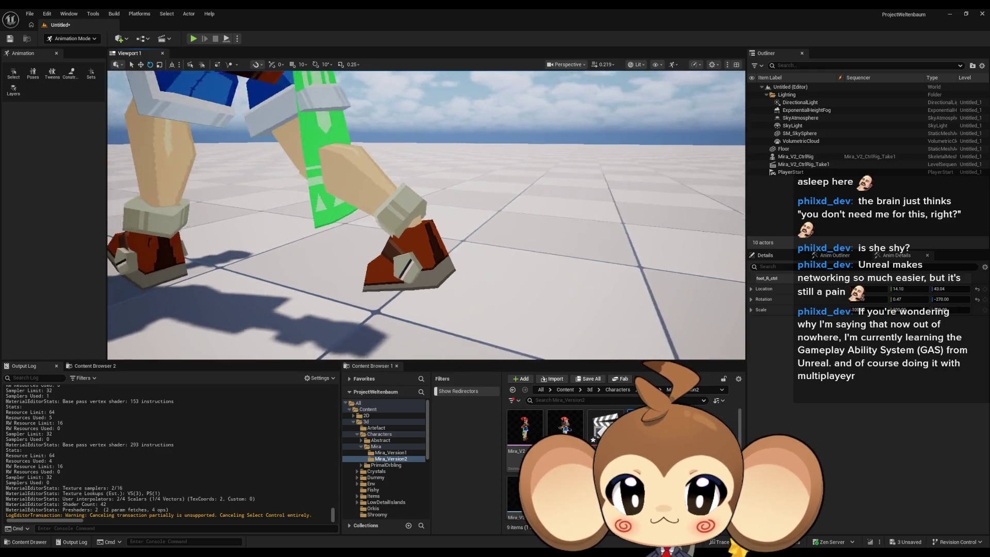
scroll(426, 215, "down", 5)
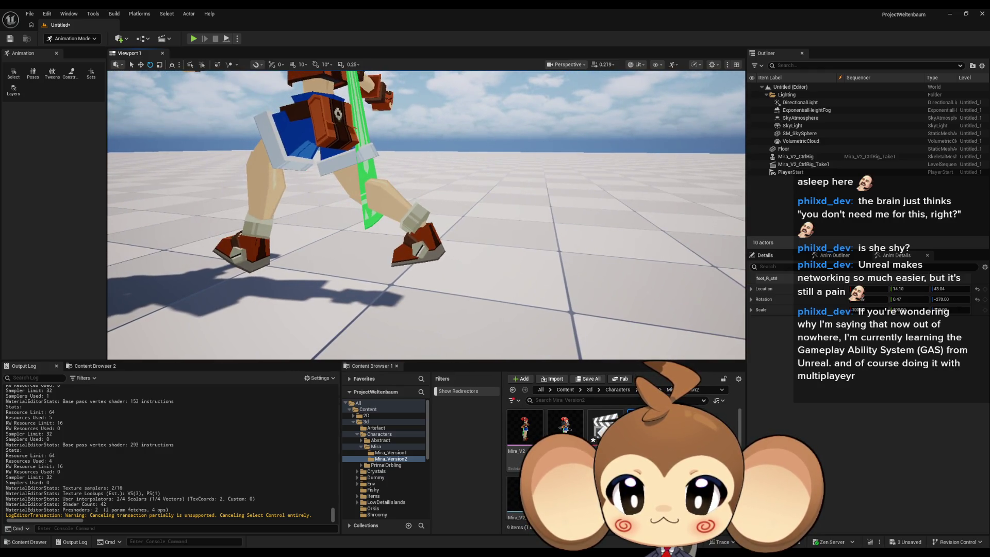
scroll(425, 215, "up", 5)
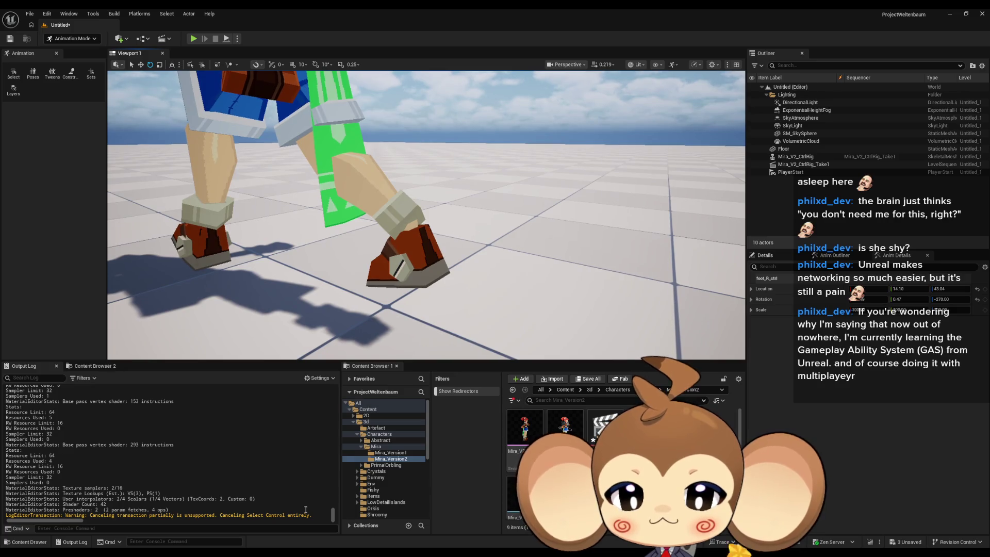